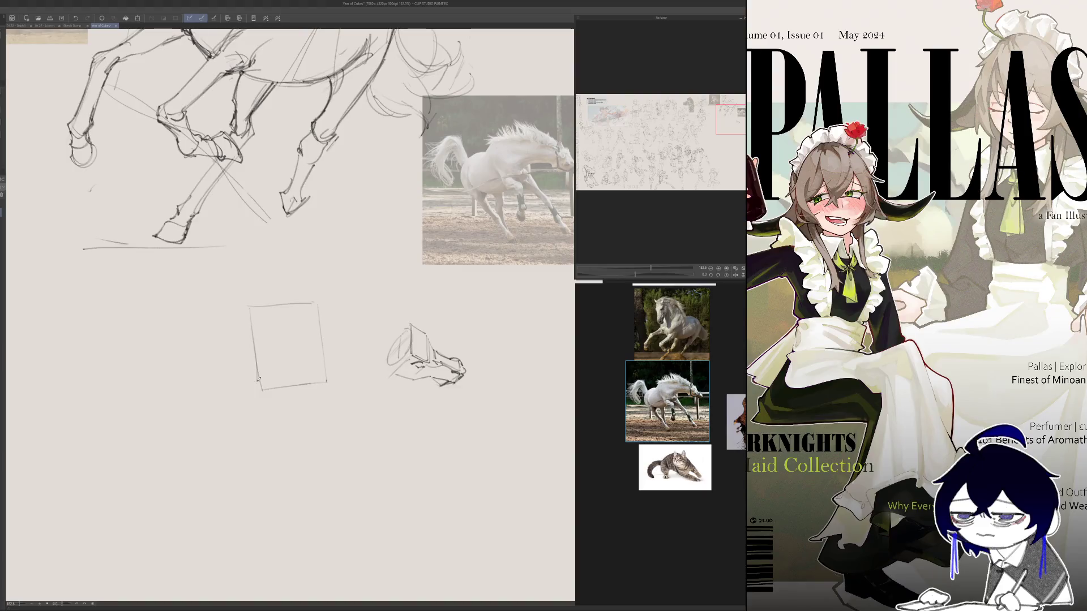
- Redraw the box's left edge, add a tilted guide line beside it, and paste the dragon image
key("ctrl+z")
key("ctrl+z")
left_click_drag(251, 307, 261, 387)
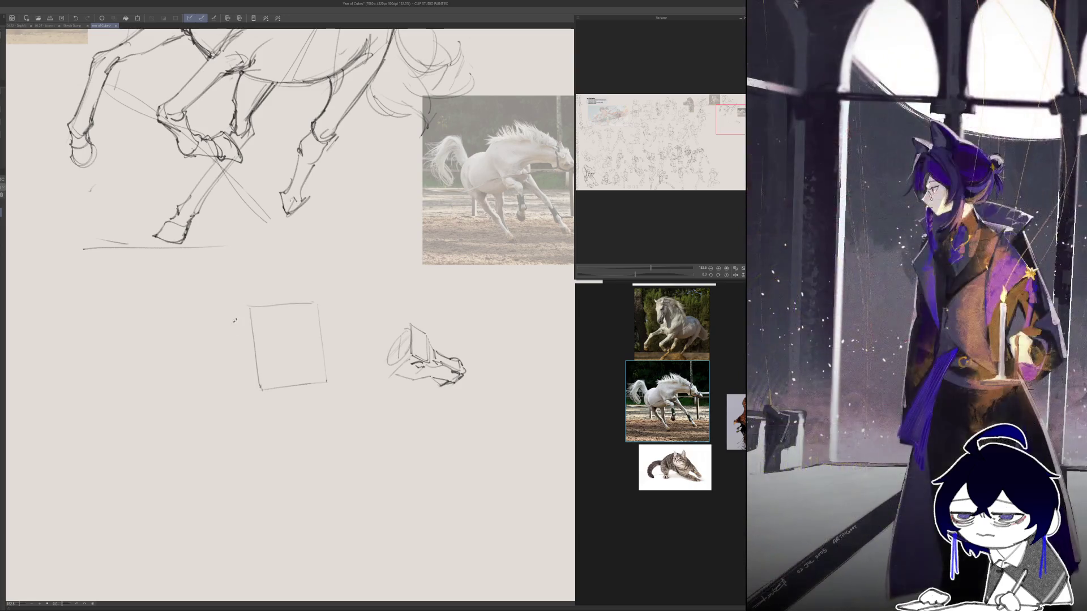
left_click_drag(233, 321, 236, 389)
key("ctrl+z")
left_click_drag(230, 320, 239, 390)
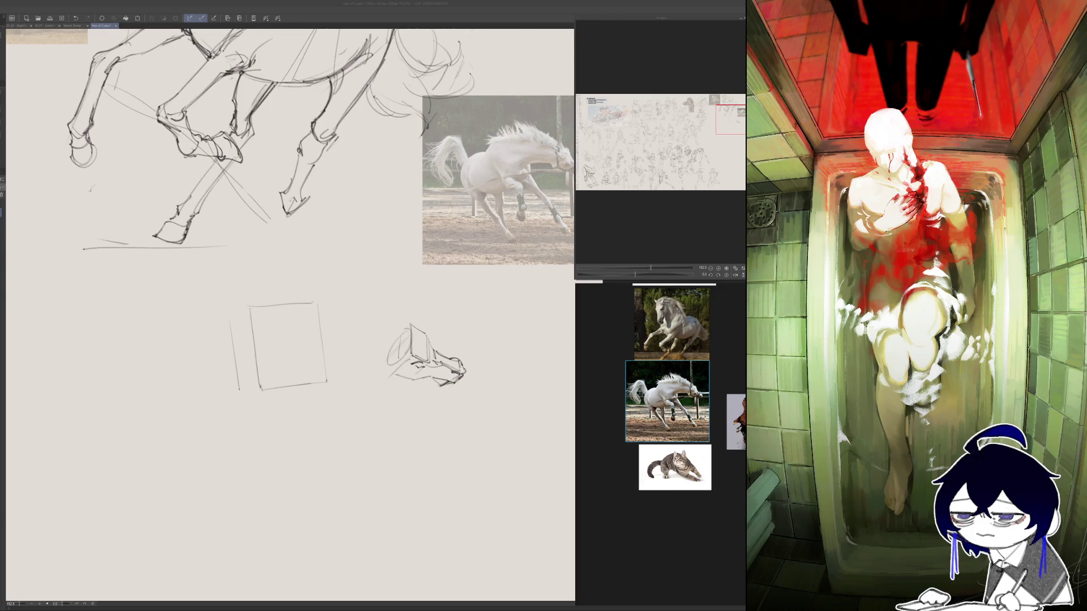
key("ctrl+v")
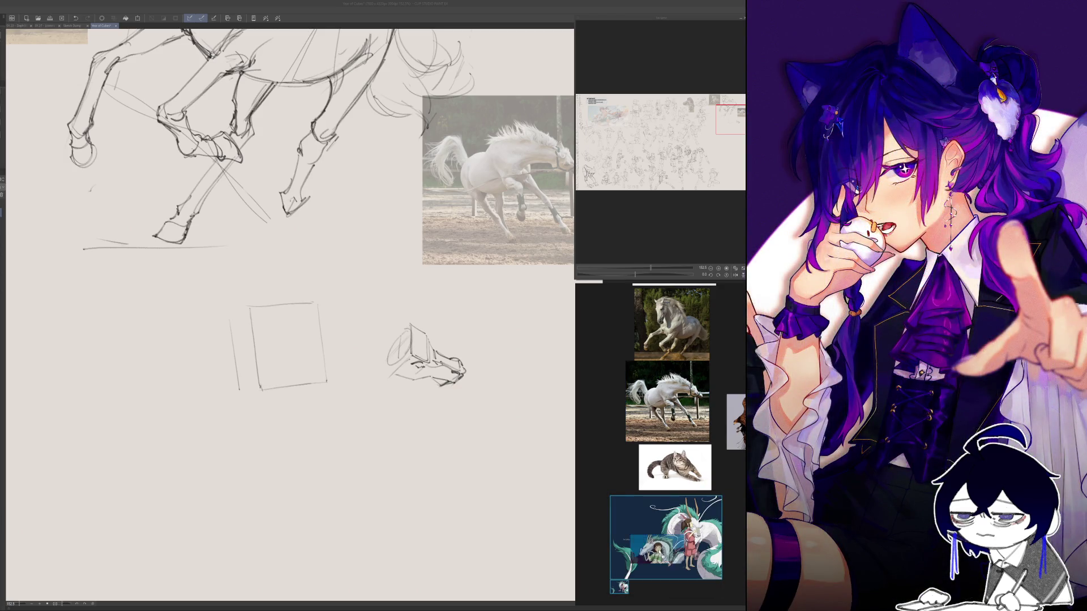
- Select and inspect the stacked Spirited Away dragon images on the PureRef board
scroll(671, 554, "up", 5)
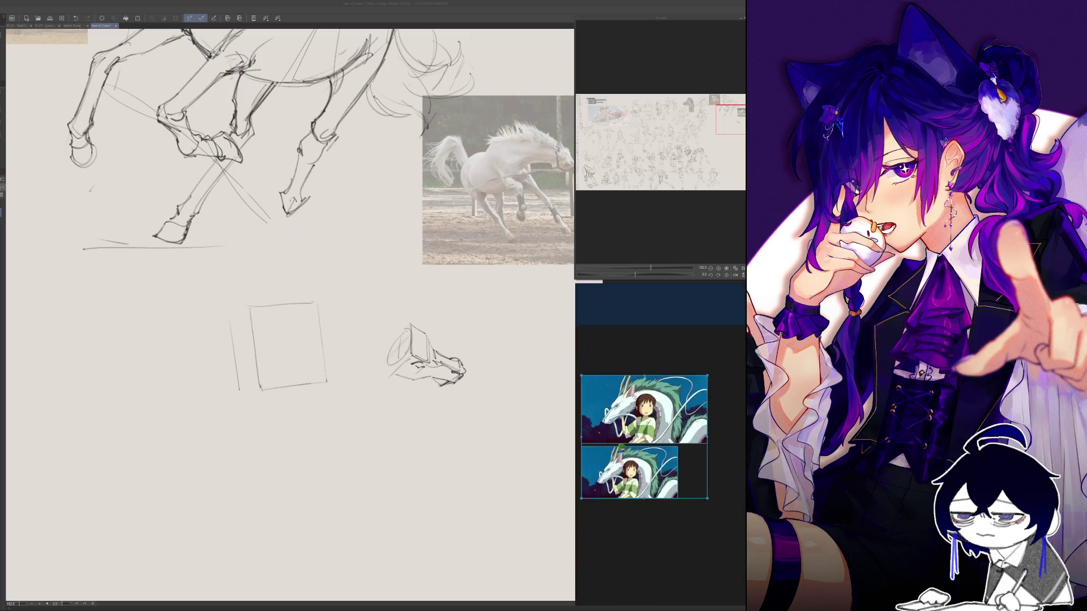
scroll(627, 408, "down", 3)
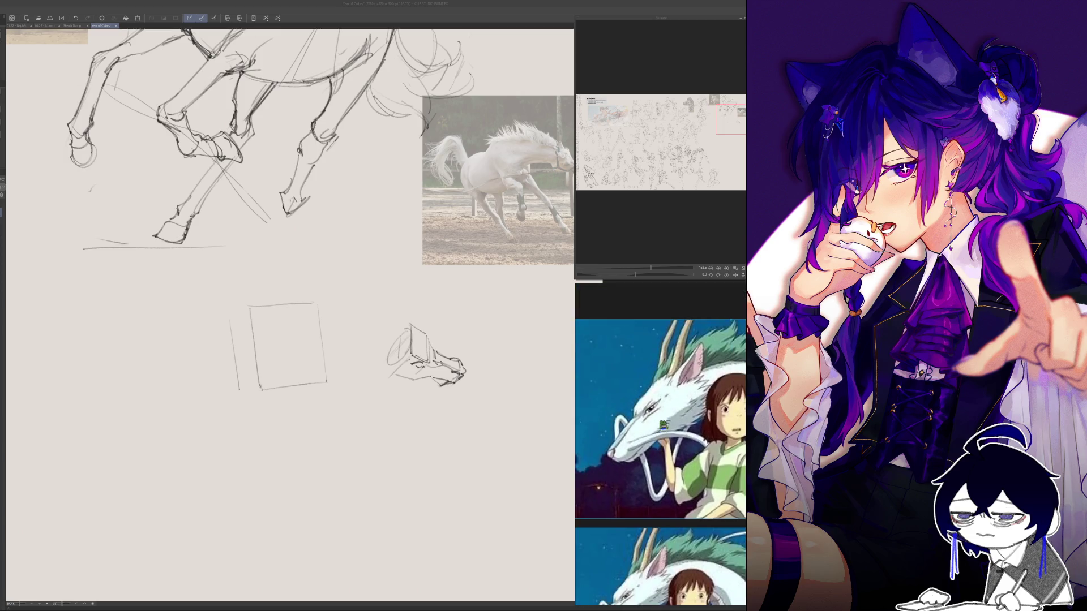
left_click(666, 428)
scroll(668, 426, "down", 3)
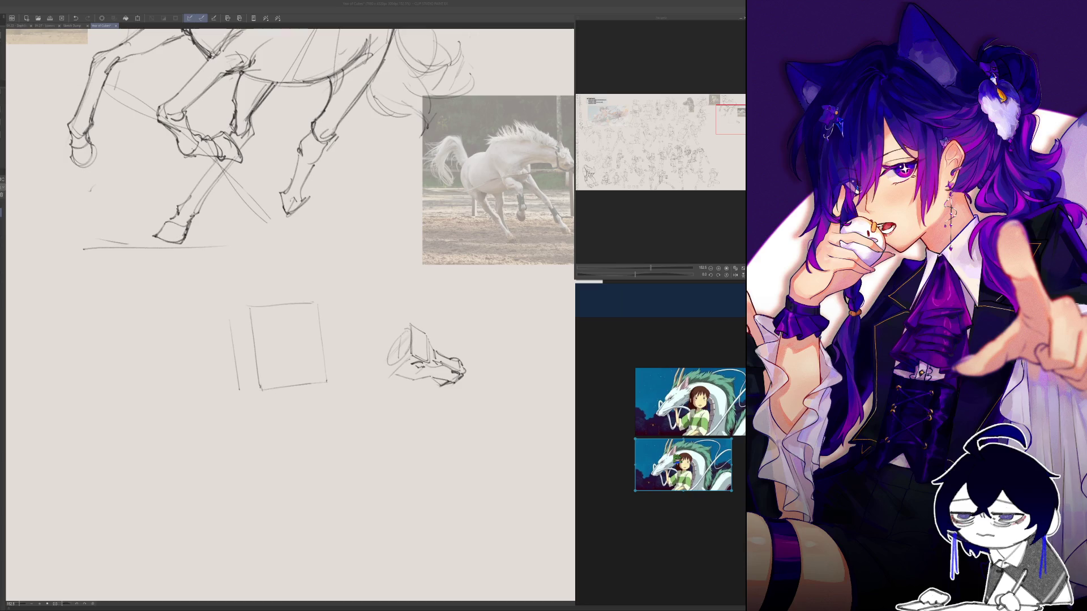
scroll(676, 459, "up", 5)
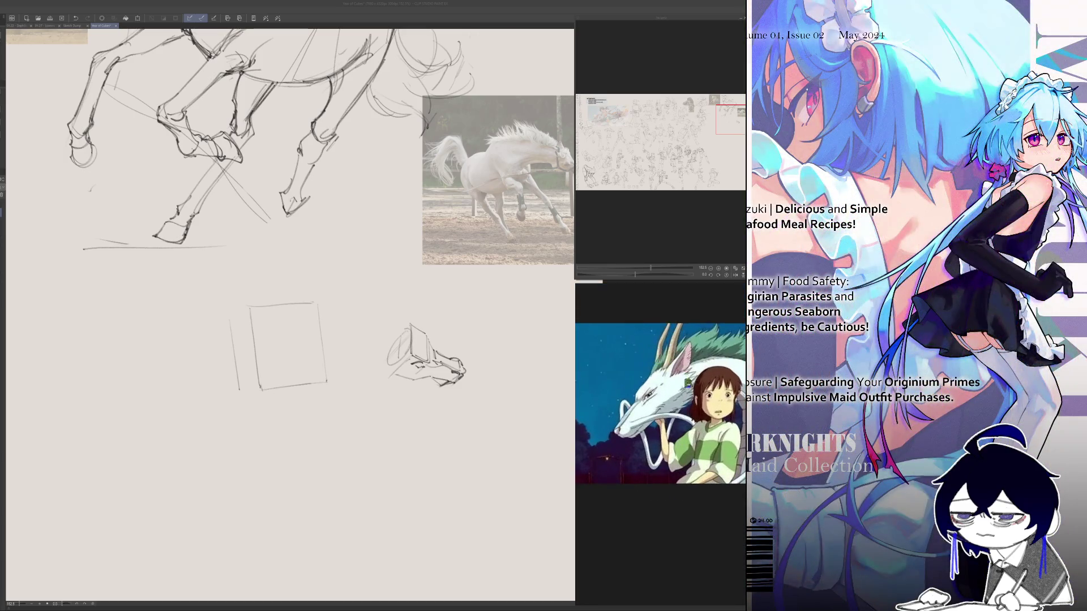
scroll(674, 409, "down", 1)
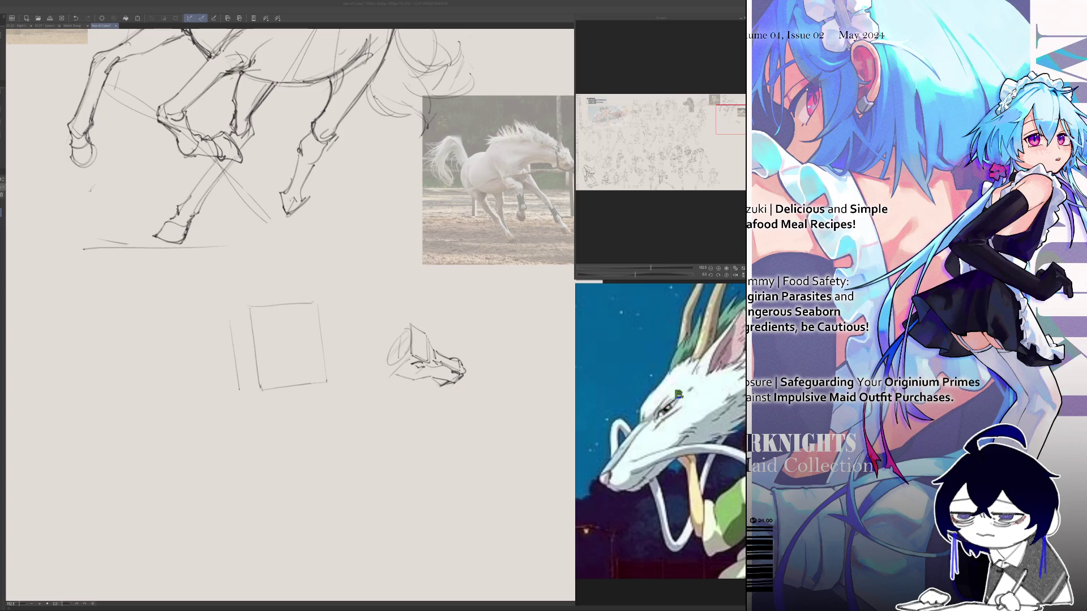
scroll(679, 412, "down", 1)
scroll(679, 413, "down", 4)
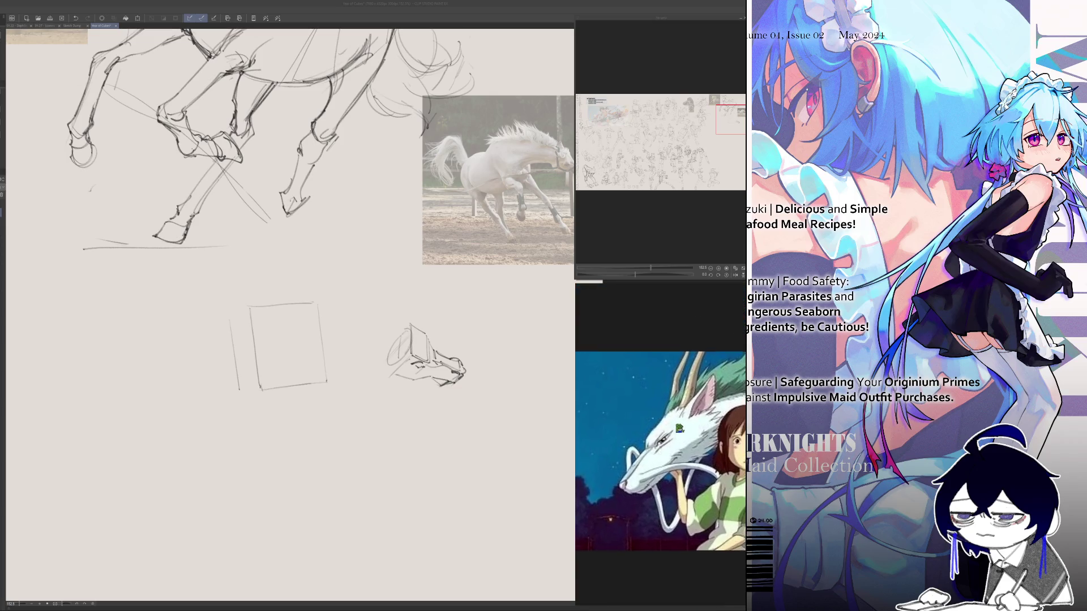
scroll(675, 433, "up", 2)
scroll(673, 433, "down", 3)
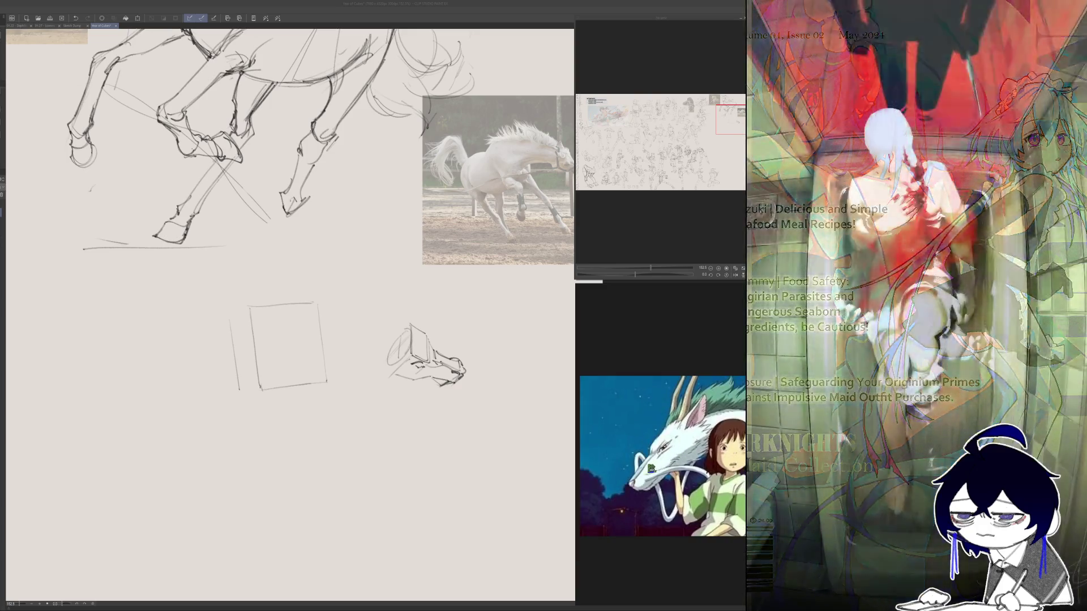
scroll(668, 436, "down", 3)
scroll(667, 424, "up", 2)
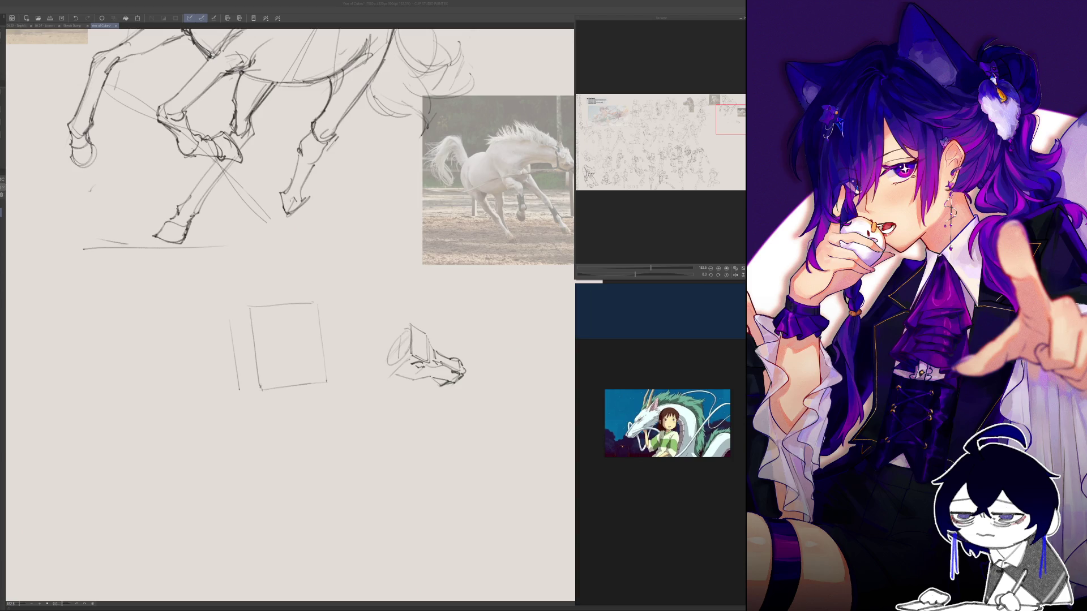
- Drop the new reference images onto the board and position the caped animal character
left_click_drag(645, 481, 649, 476)
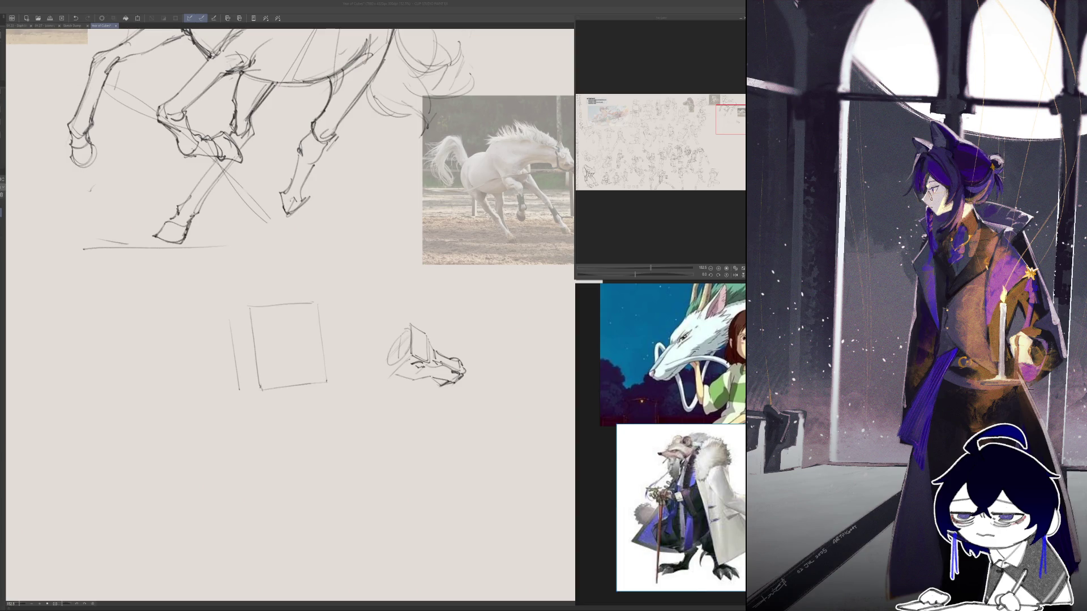
scroll(696, 405, "up", 2)
left_click_drag(661, 469, 683, 480)
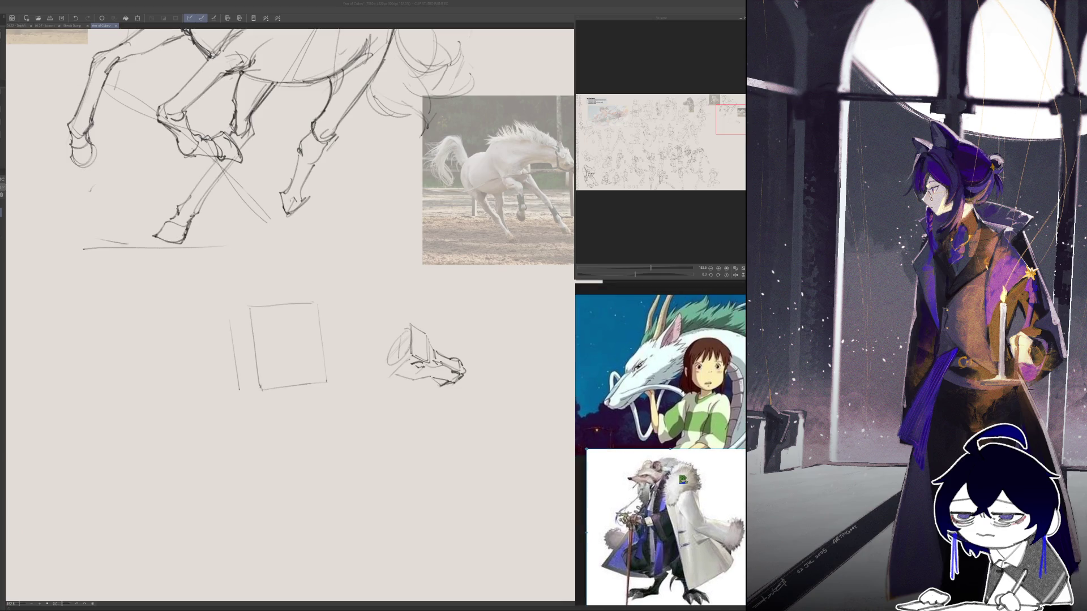
scroll(662, 430, "down", 3)
- Paste the Sen & Haku image and zoom in to study Chihiro and Haku
key("ctrl+v")
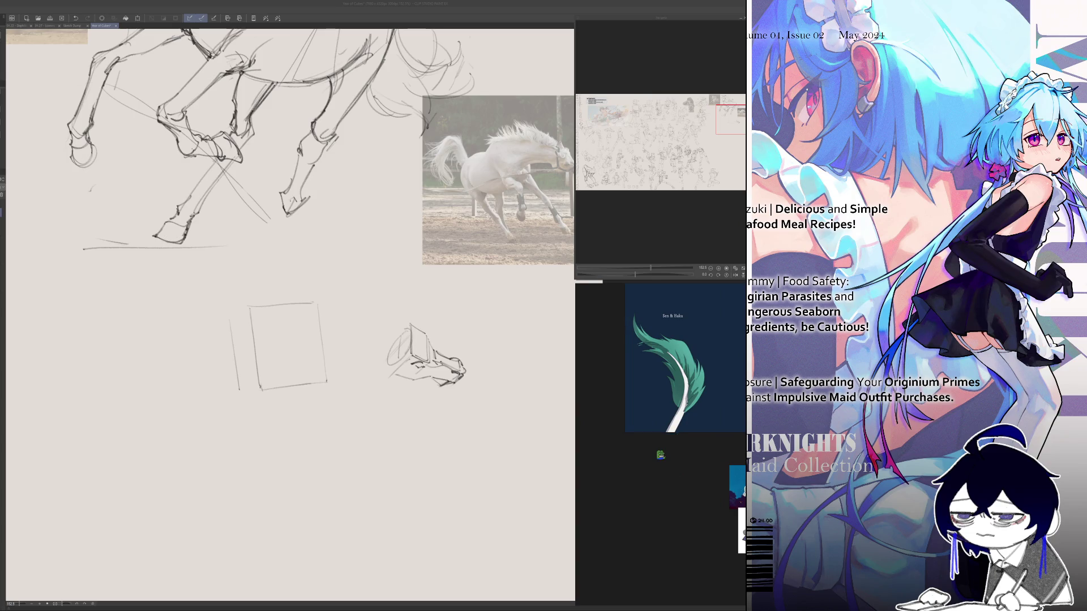
scroll(660, 455, "up", 4)
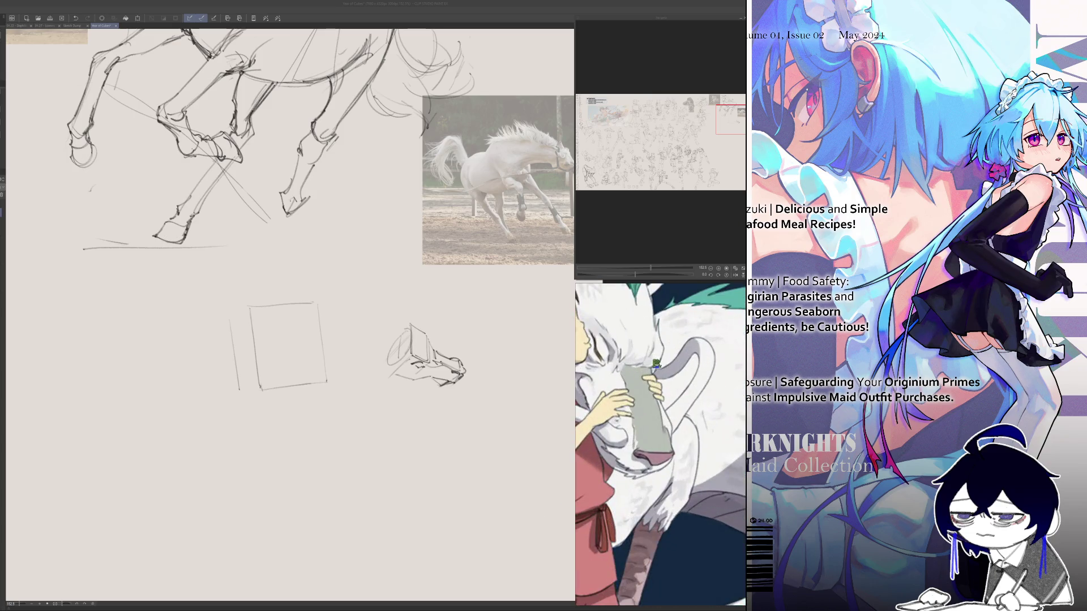
left_click_drag(645, 400, 689, 391)
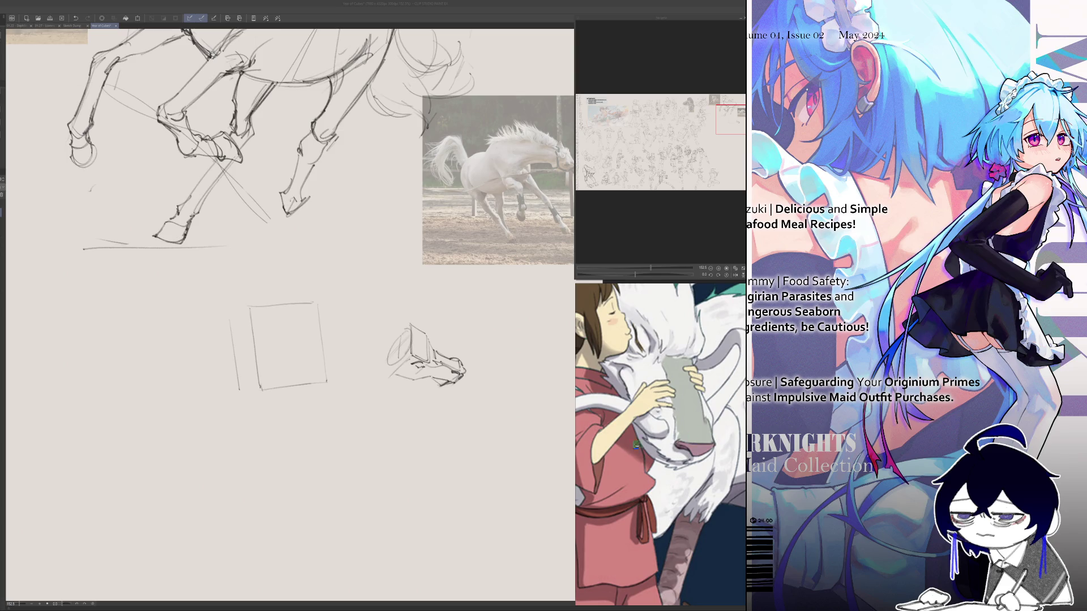
scroll(667, 431, "down", 3)
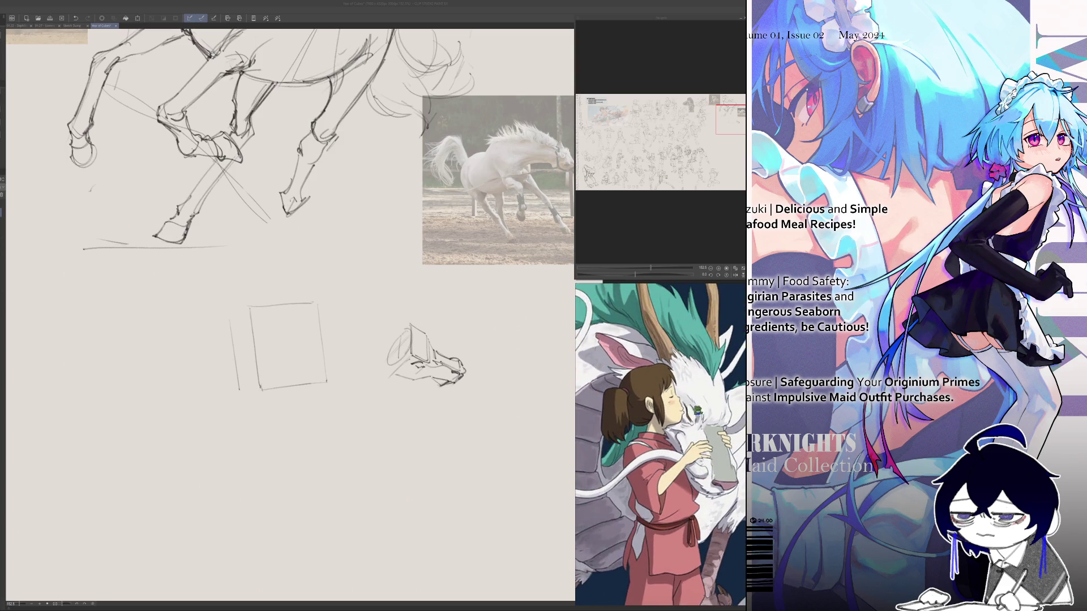
scroll(677, 447, "down", 3)
left_click_drag(667, 447, 657, 433)
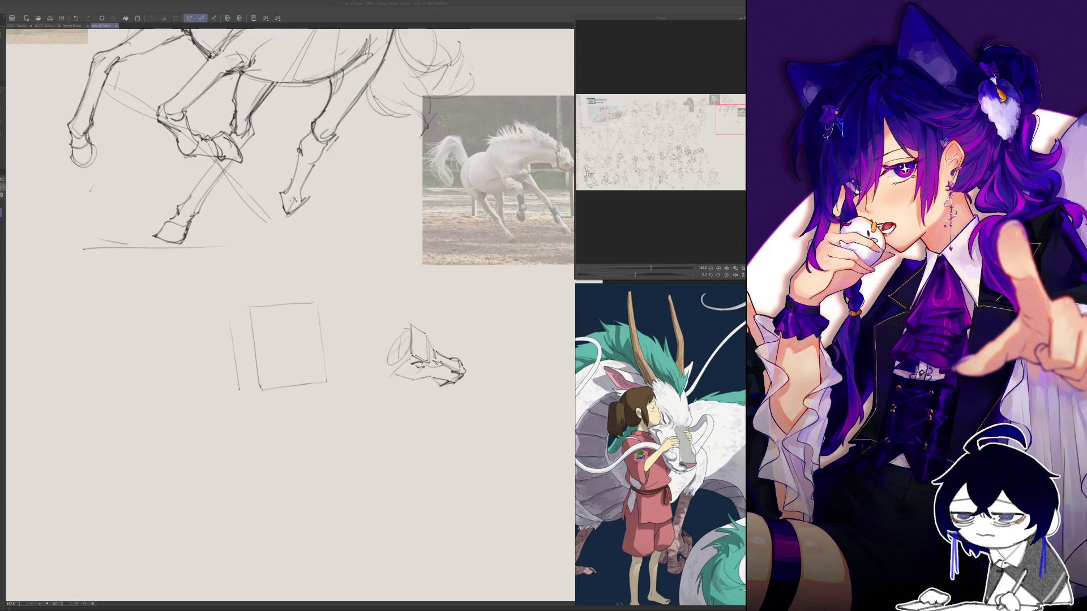
scroll(680, 435, "down", 3)
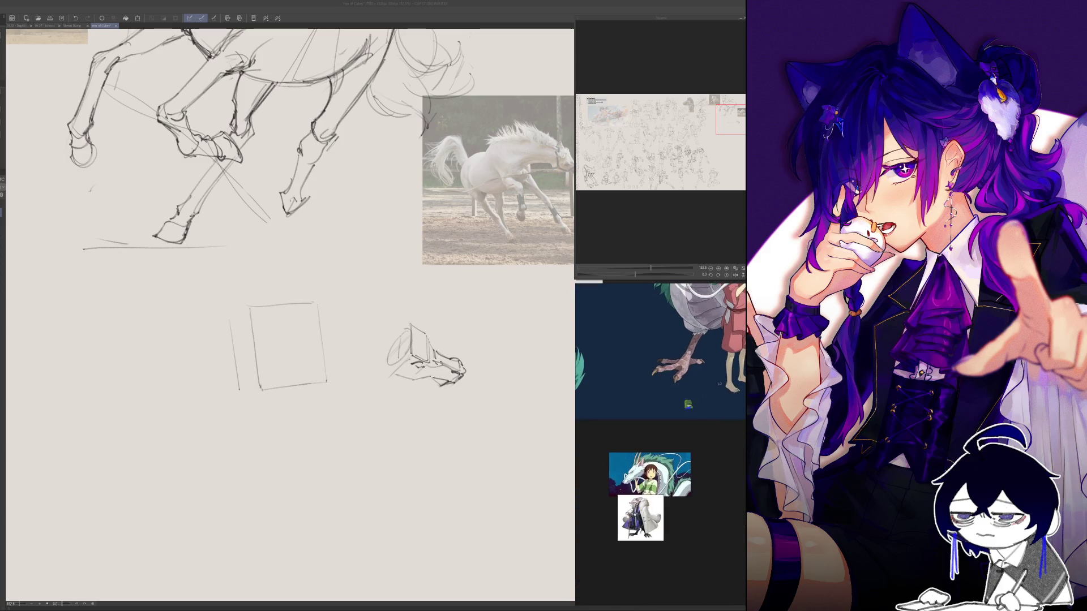
scroll(638, 406, "up", 5)
scroll(639, 407, "down", 3)
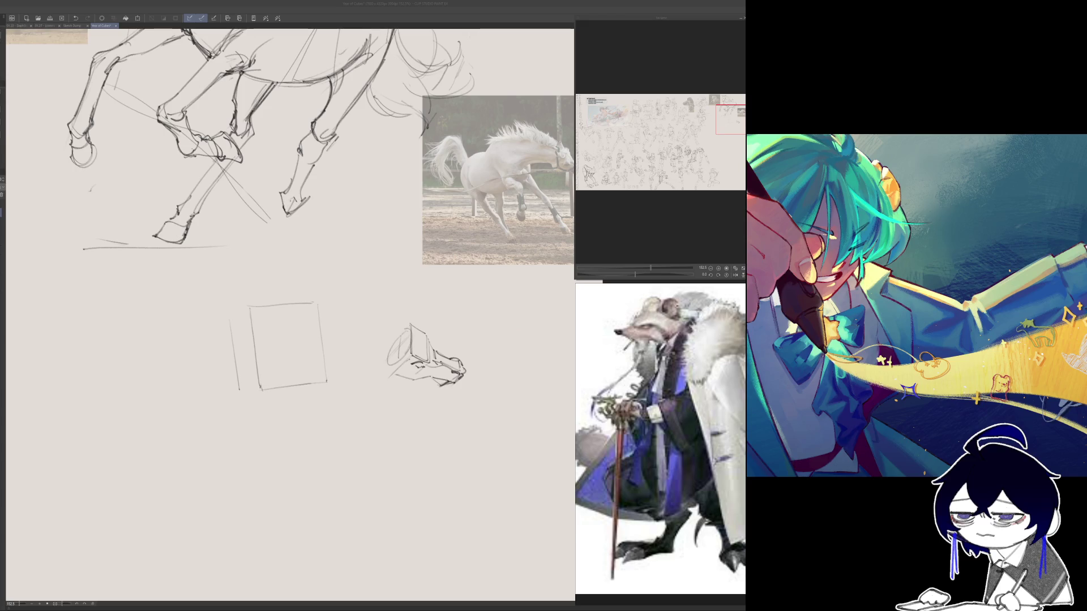
scroll(639, 438, "down", 5)
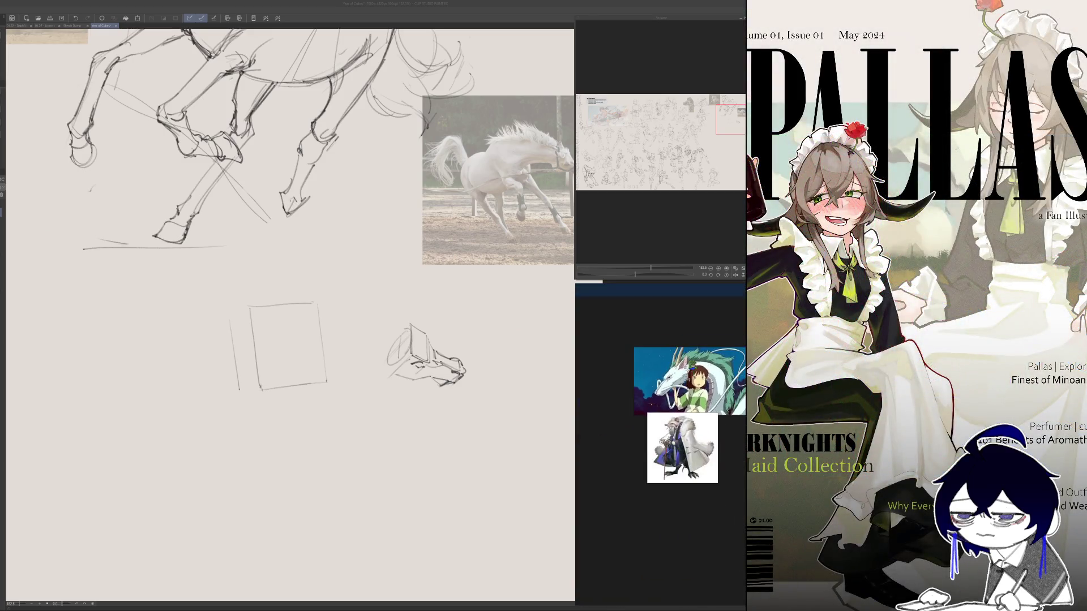
scroll(661, 445, "up", 5)
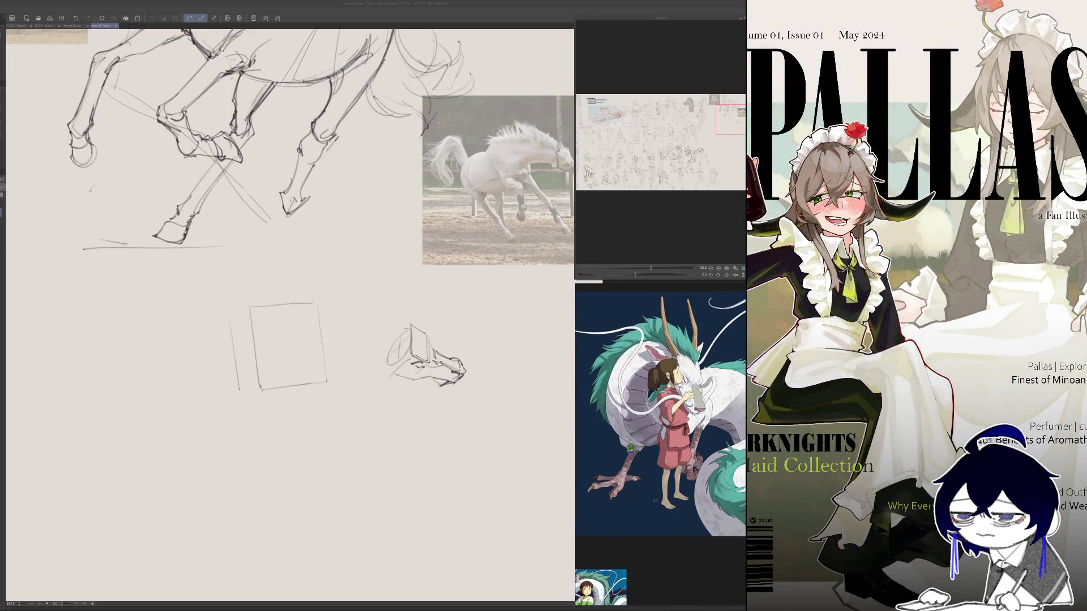
scroll(654, 472, "up", 5)
scroll(659, 444, "down", 5)
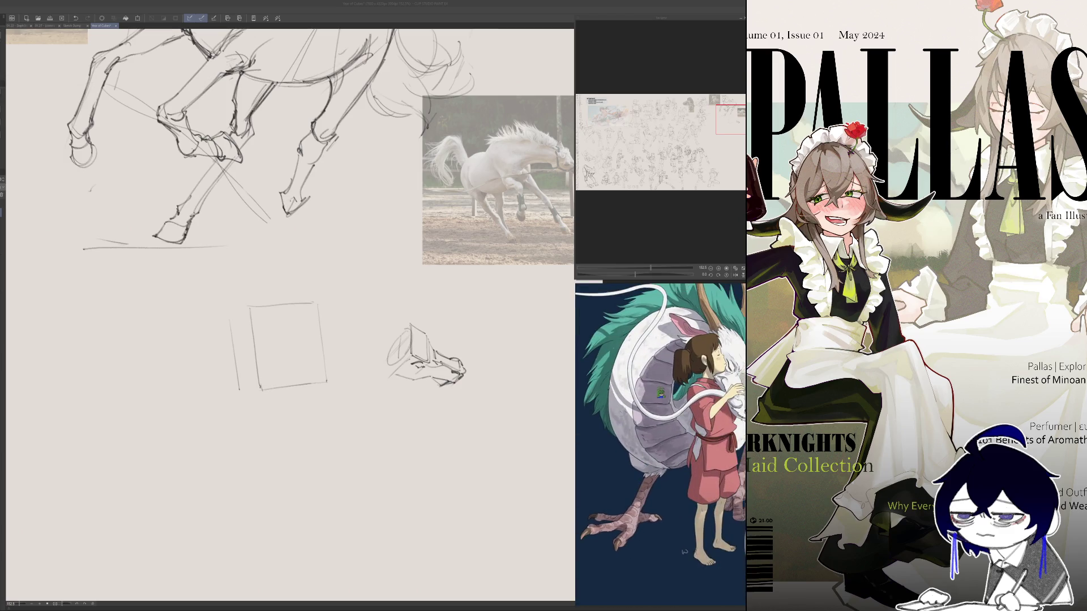
scroll(660, 445, "up", 2)
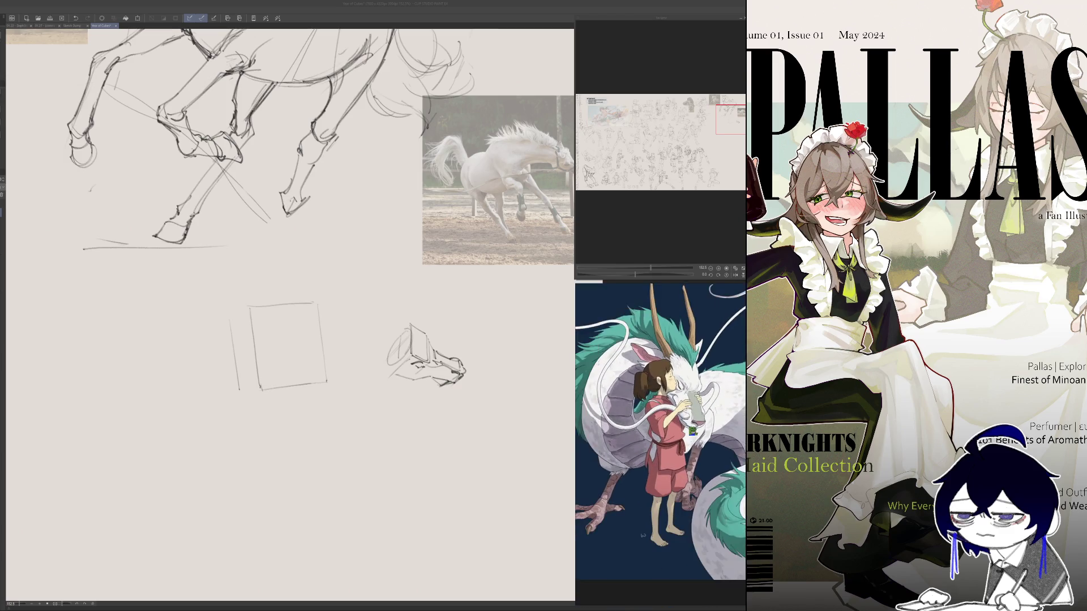
scroll(683, 452, "down", 2)
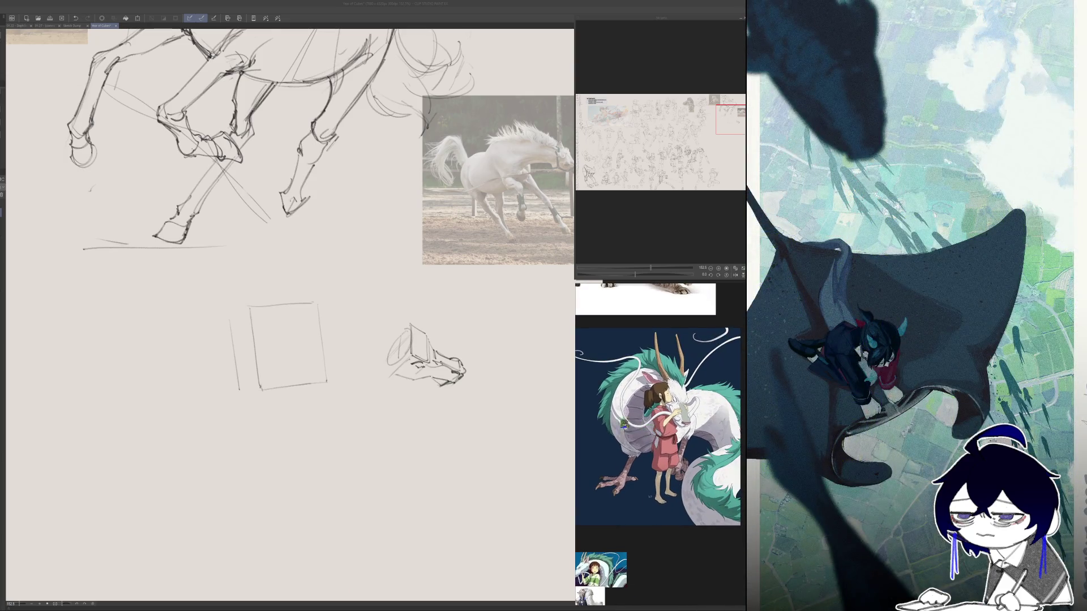
left_click(272, 375)
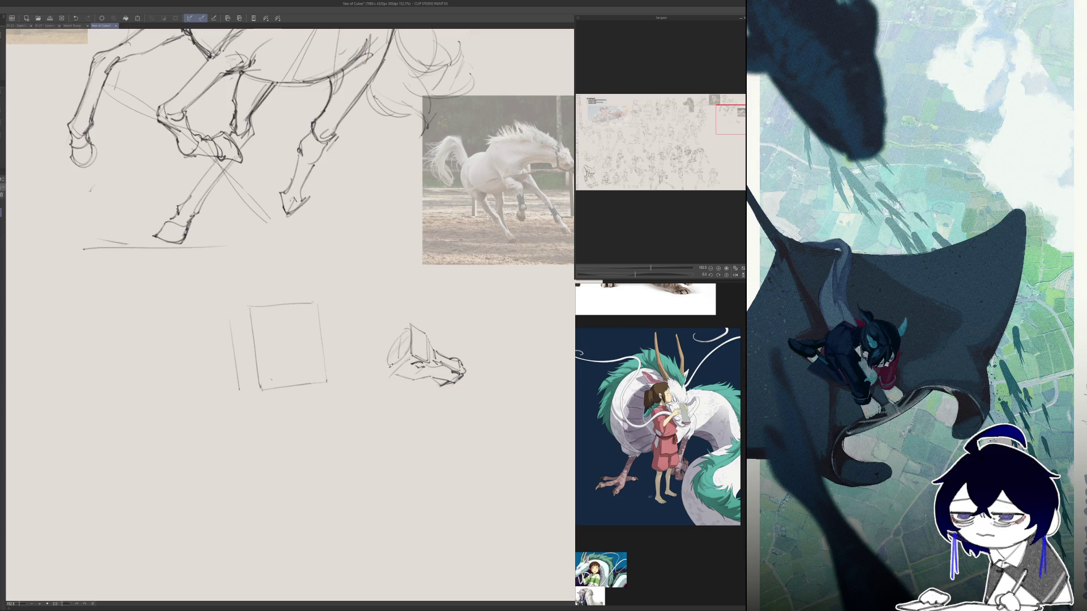
- Draw neck lines joining the box to the head, with a cross-section and dividing line
left_click_drag(387, 365, 328, 367)
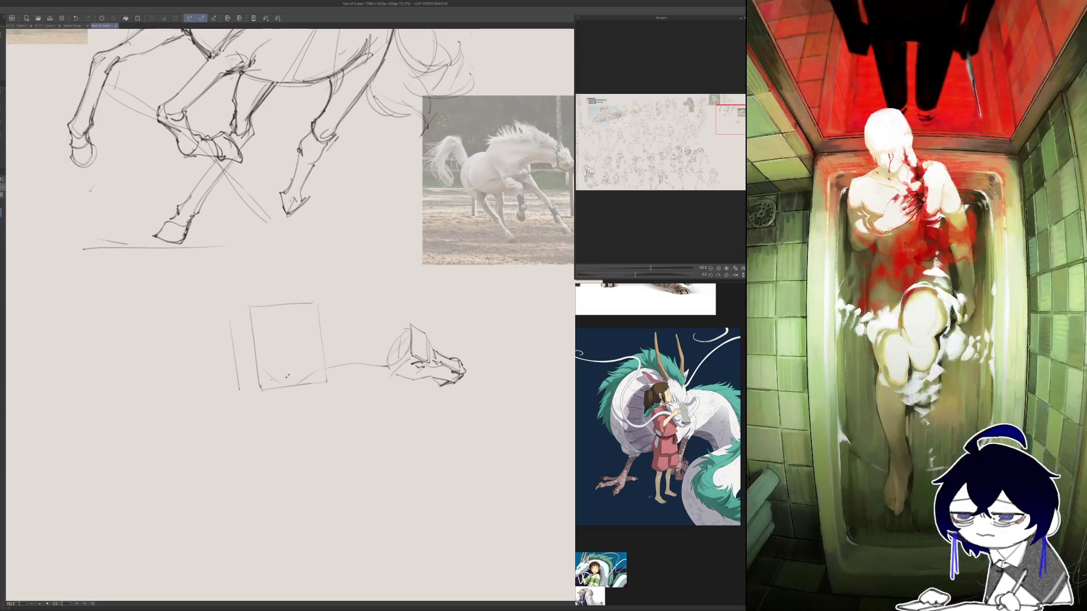
mouse_move(264, 310)
left_mouse_down()
mouse_move(400, 319)
mouse_move(371, 360)
left_mouse_up()
mouse_move(304, 307)
left_mouse_down()
mouse_move(290, 330)
mouse_move(317, 370)
left_mouse_up()
left_click_drag(342, 314, 344, 364)
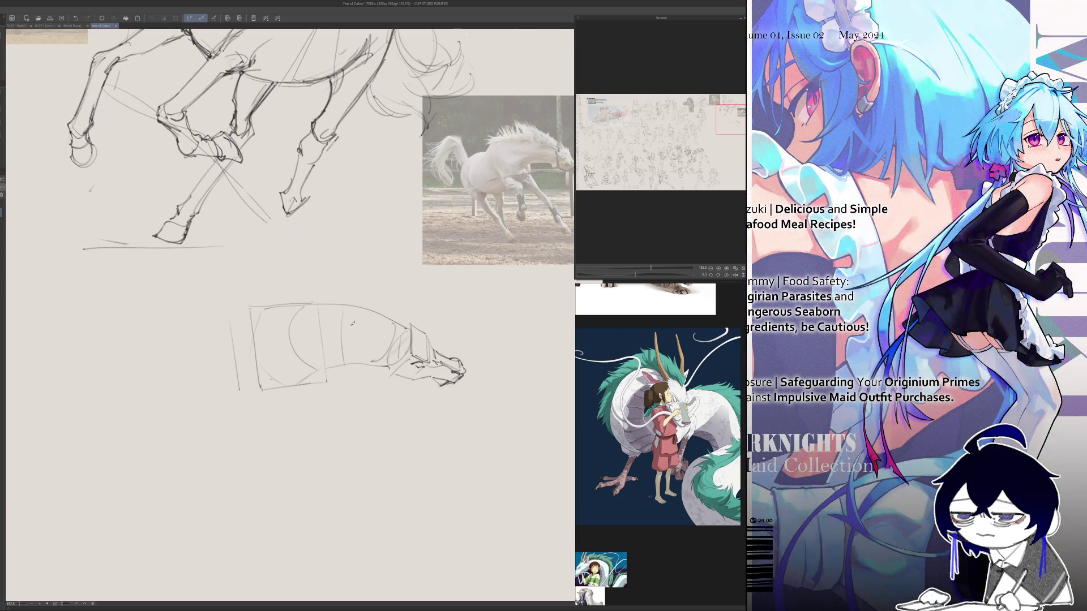
- Refine the neck box's top curve and head with short strokes, checking the mirrored view
key("h")
mouse_move(394, 306)
left_mouse_down()
mouse_move(347, 327)
mouse_move(406, 345)
mouse_move(372, 369)
left_mouse_up()
key("h")
key("h")
left_click_drag(370, 365, 339, 380)
key("h")
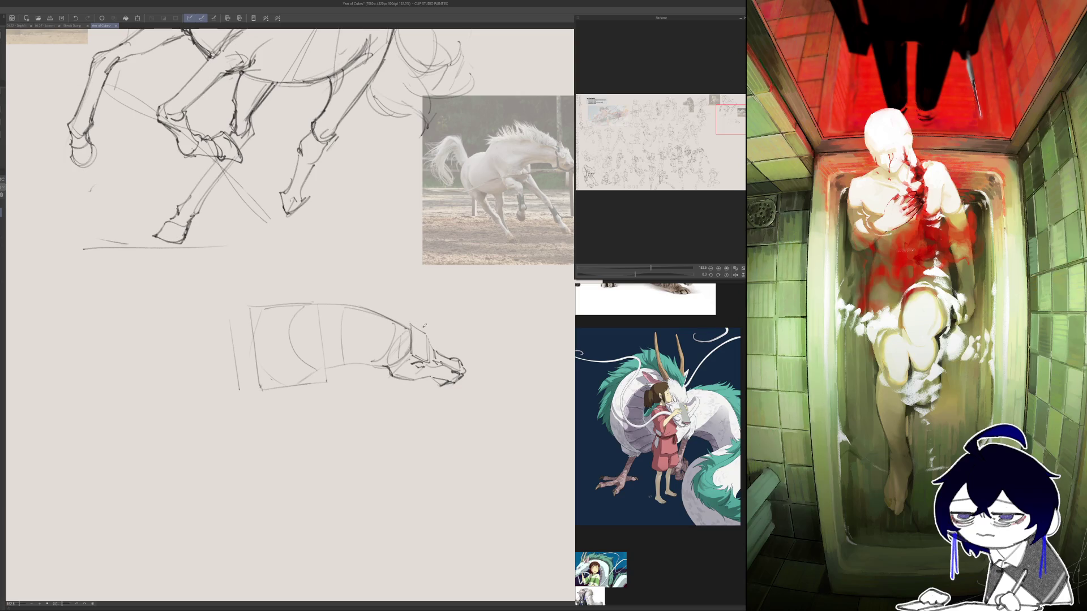
key("h")
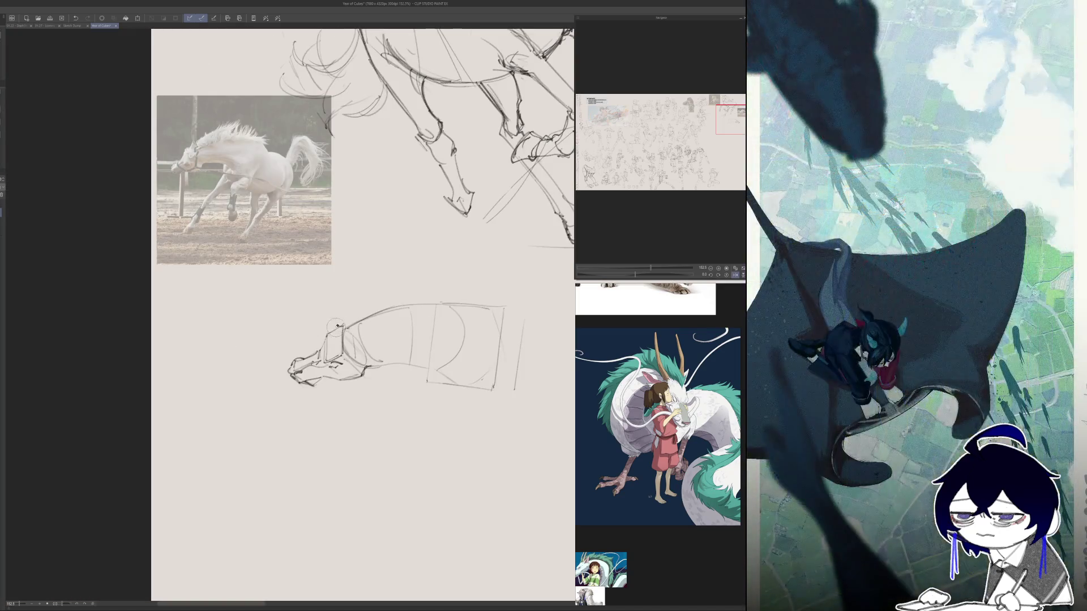
mouse_move(338, 329)
left_mouse_down()
mouse_move(349, 315)
mouse_move(347, 327)
left_mouse_up()
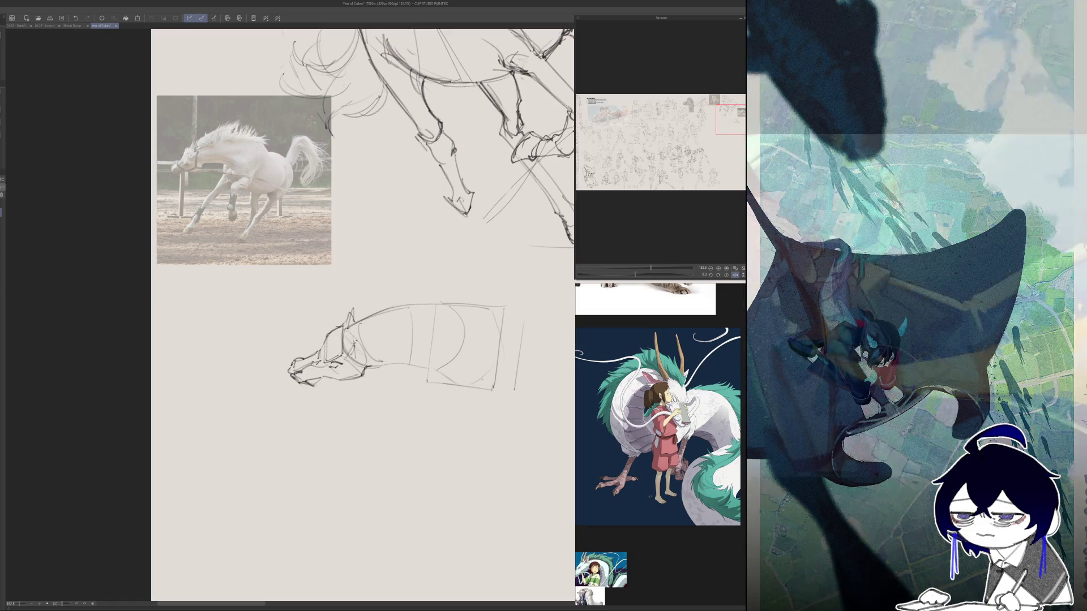
key("h")
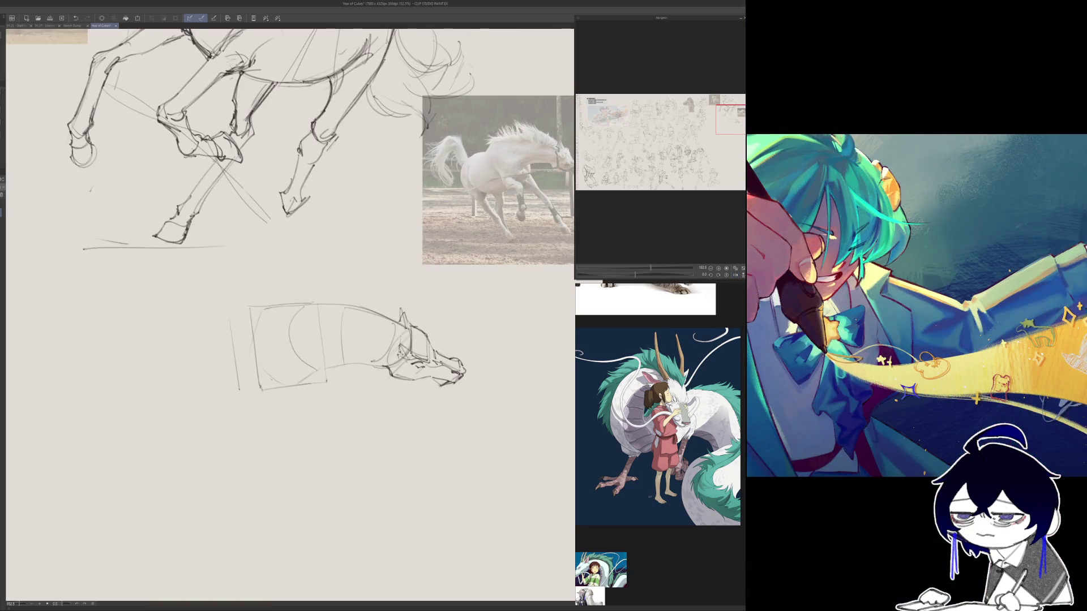
- Zoom out over the page and add a short stroke at the box's bottom
key("ctrl+minus")
key("ctrl+minus")
key("ctrl+minus")
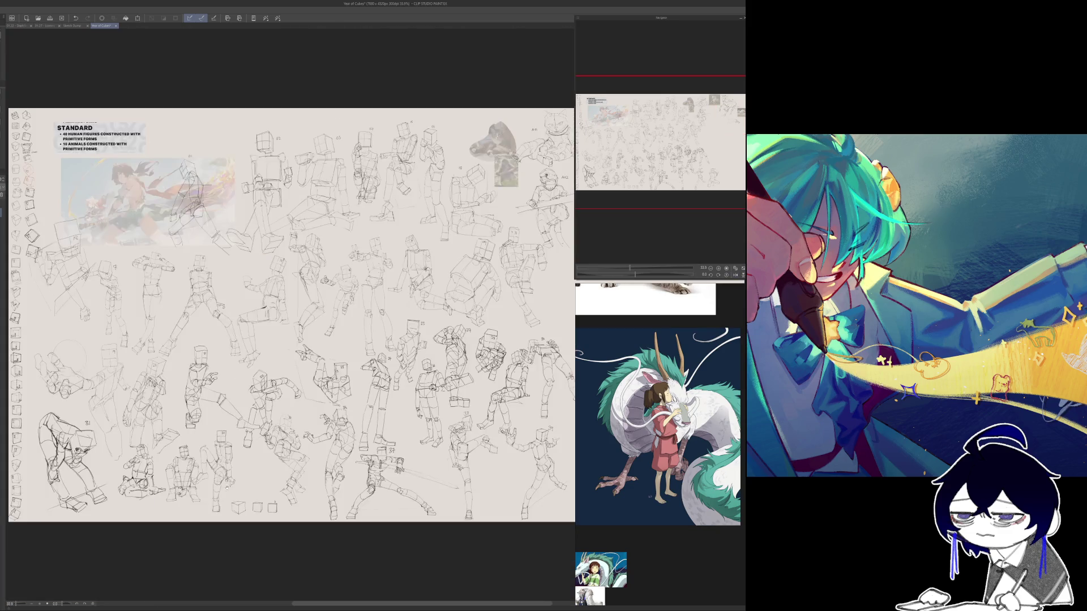
scroll(463, 213, "up", 5)
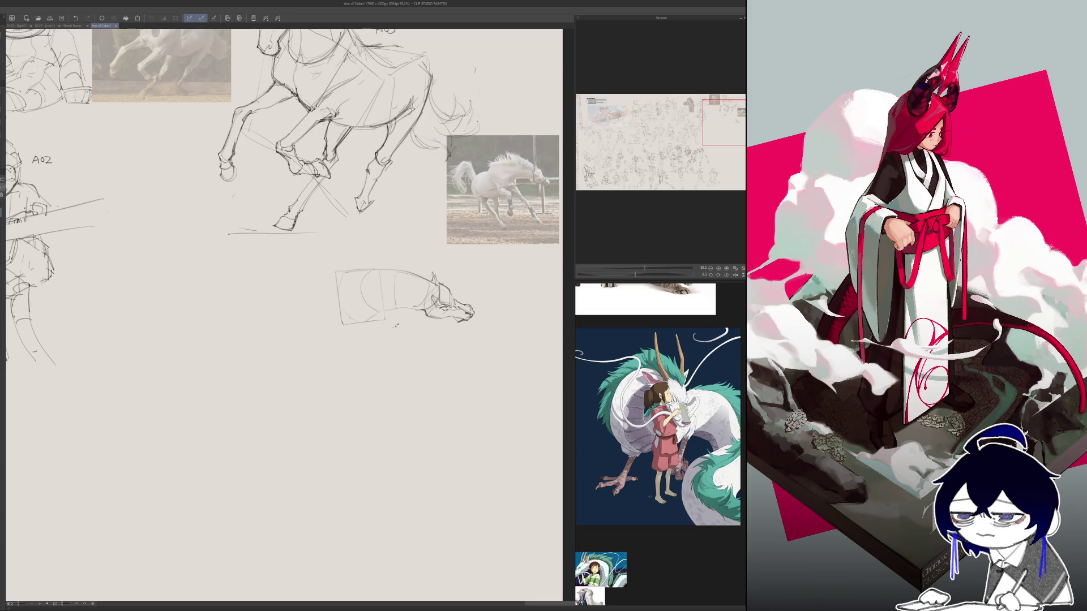
left_click_drag(367, 318, 385, 316)
- Add a line below the neck box, redraw its left side further right, and sketch the underside
left_click_drag(334, 345, 384, 335)
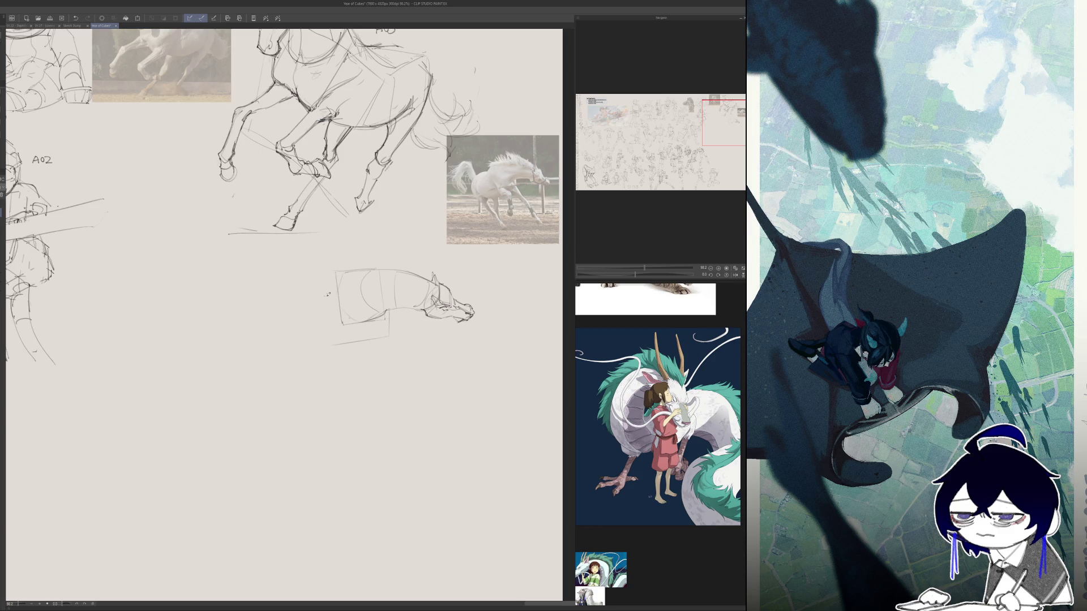
key("ctrl+z")
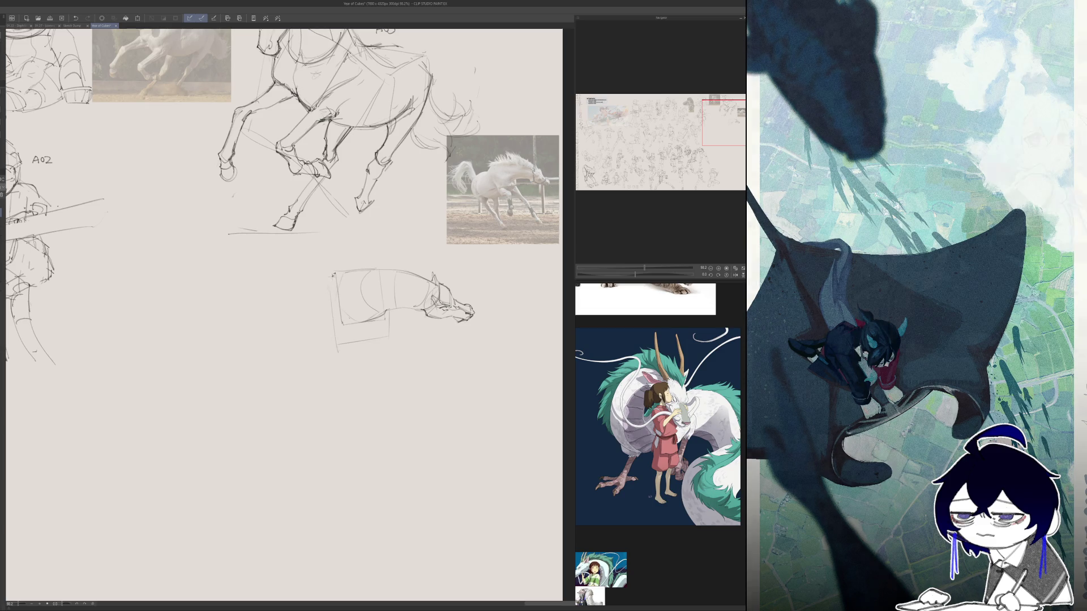
left_click_drag(318, 306, 326, 338)
key("ctrl+z")
left_click_drag(319, 300, 333, 341)
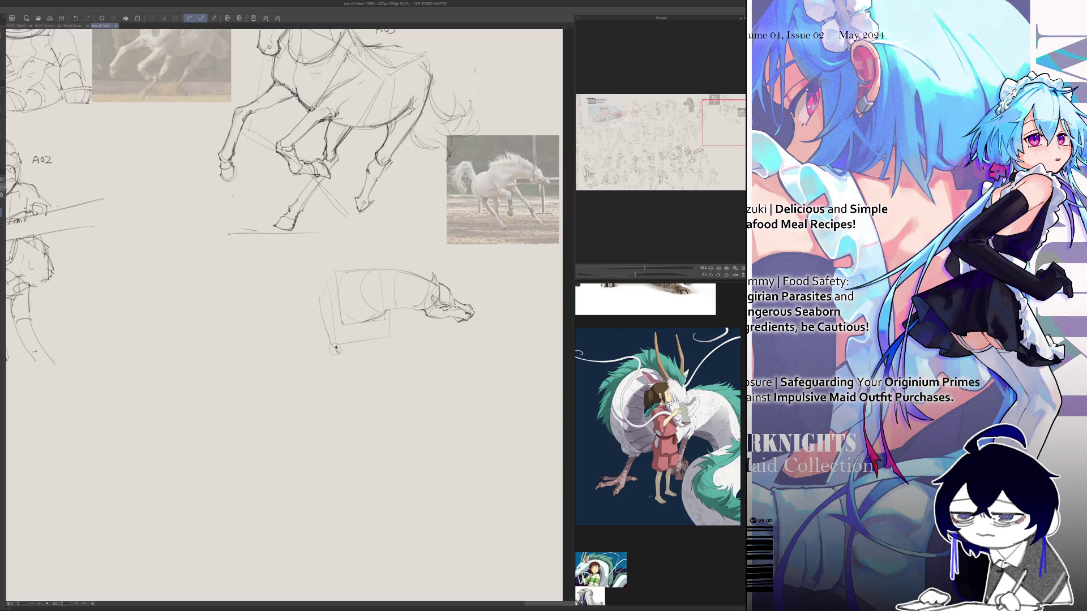
mouse_move(359, 339)
left_mouse_down()
mouse_move(397, 331)
mouse_move(389, 344)
mouse_move(356, 342)
left_mouse_up()
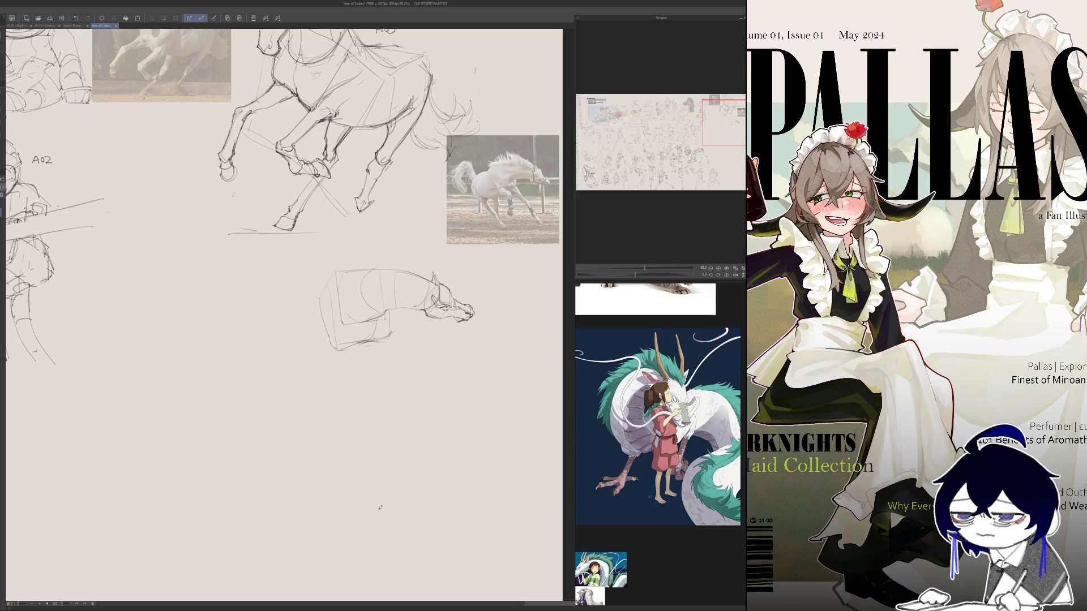
- Draw a slanted line below the neck and the back line toward the hindquarters
left_click_drag(260, 325, 285, 372)
key("ctrl+z")
left_click_drag(259, 324, 289, 385)
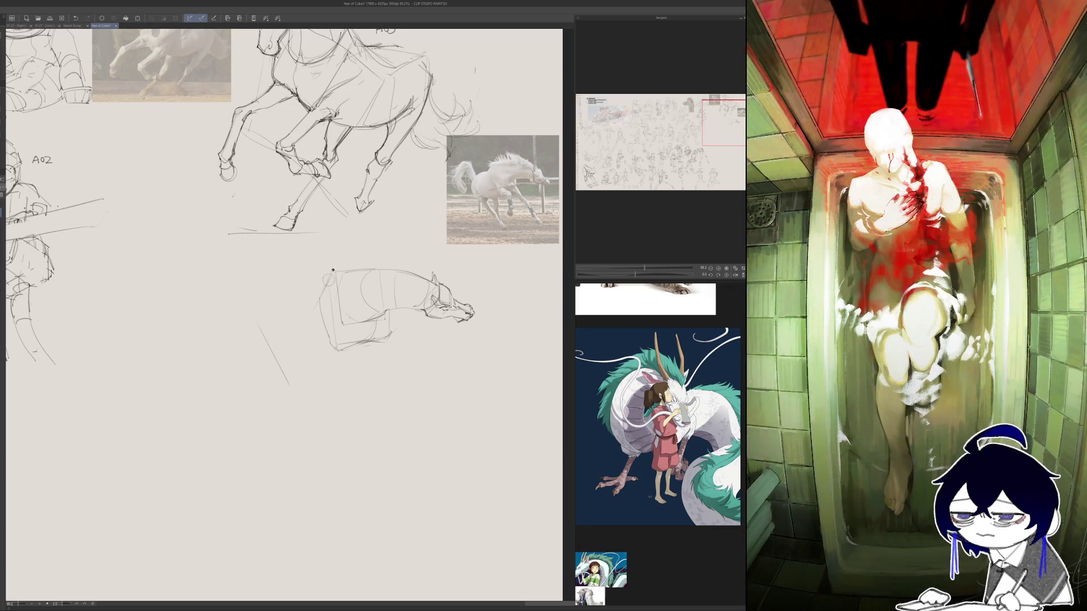
left_click_drag(316, 300, 258, 320)
mouse_move(300, 396)
left_mouse_down()
mouse_move(276, 357)
mouse_move(357, 453)
left_mouse_up()
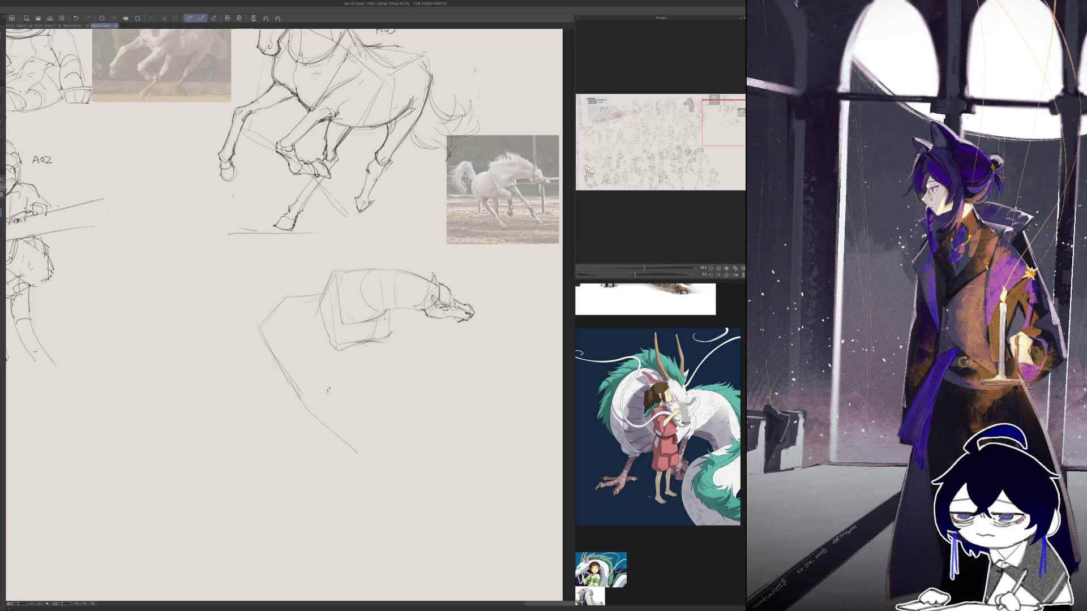
- Sketch the curved chest line below the jaw and the front leg beneath it
left_click_drag(338, 373, 349, 426)
left_click_drag(369, 384, 363, 401)
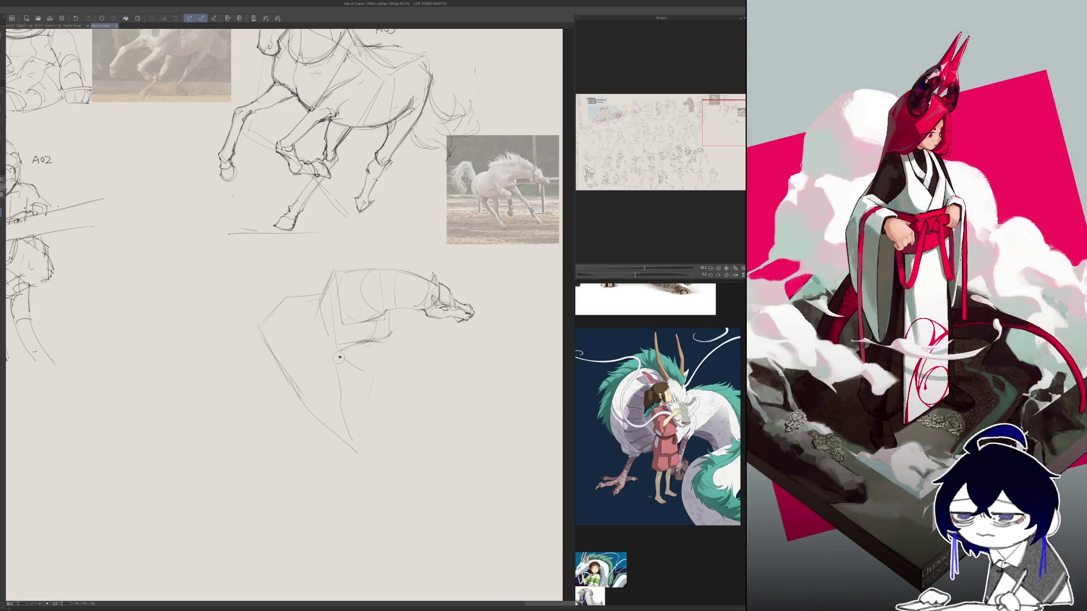
left_click(75, 18)
mouse_move(327, 336)
left_mouse_down()
mouse_move(369, 361)
mouse_move(363, 405)
left_mouse_up()
left_click_drag(401, 371, 421, 404)
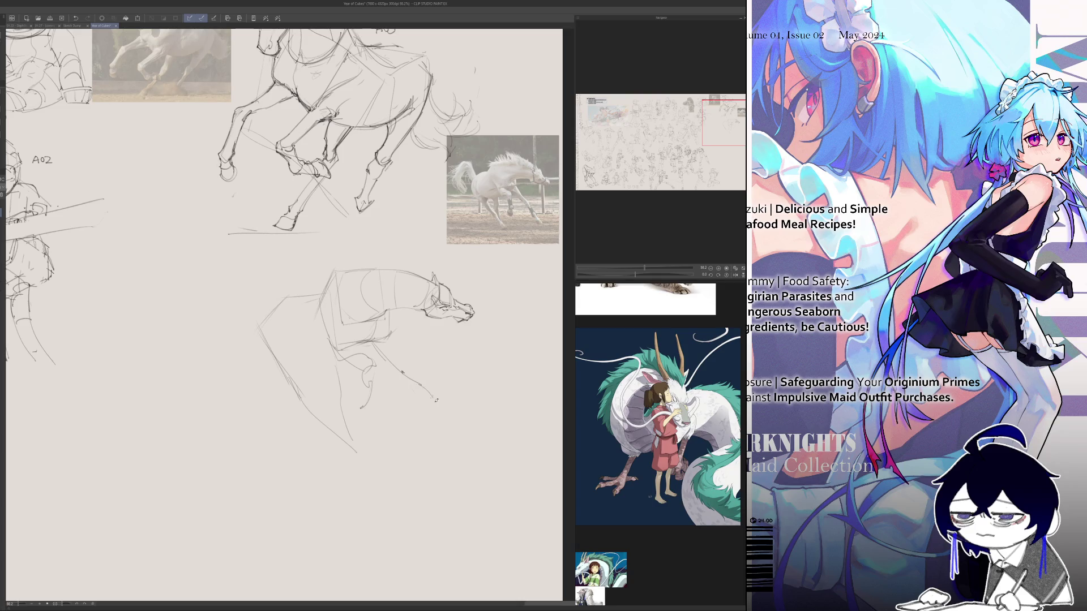
- Rough in the hindquarters strokes left of the body after checking the mirrored view
key("h")
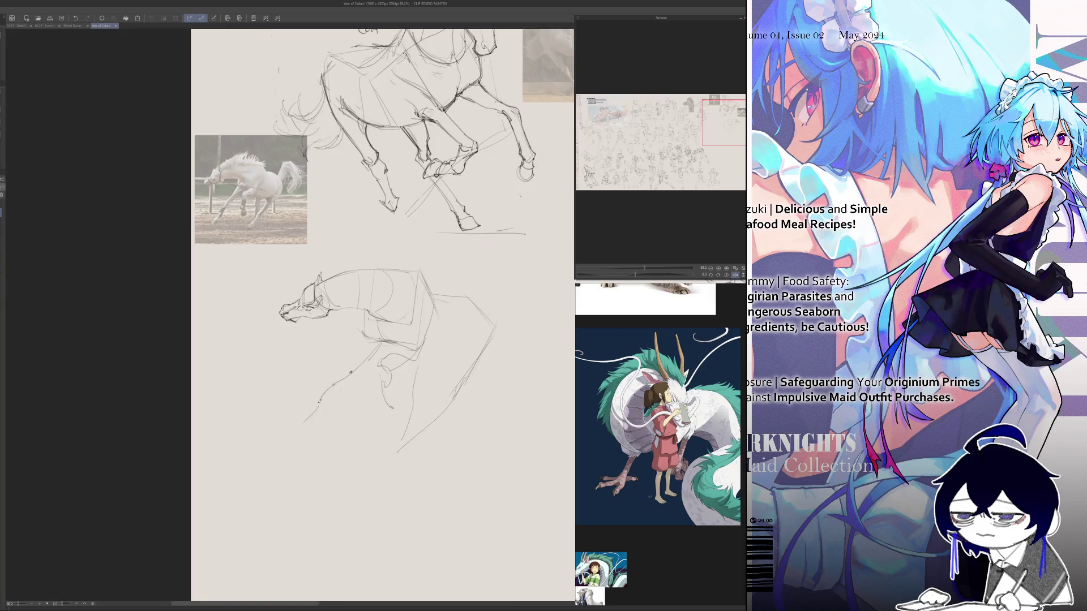
key("h")
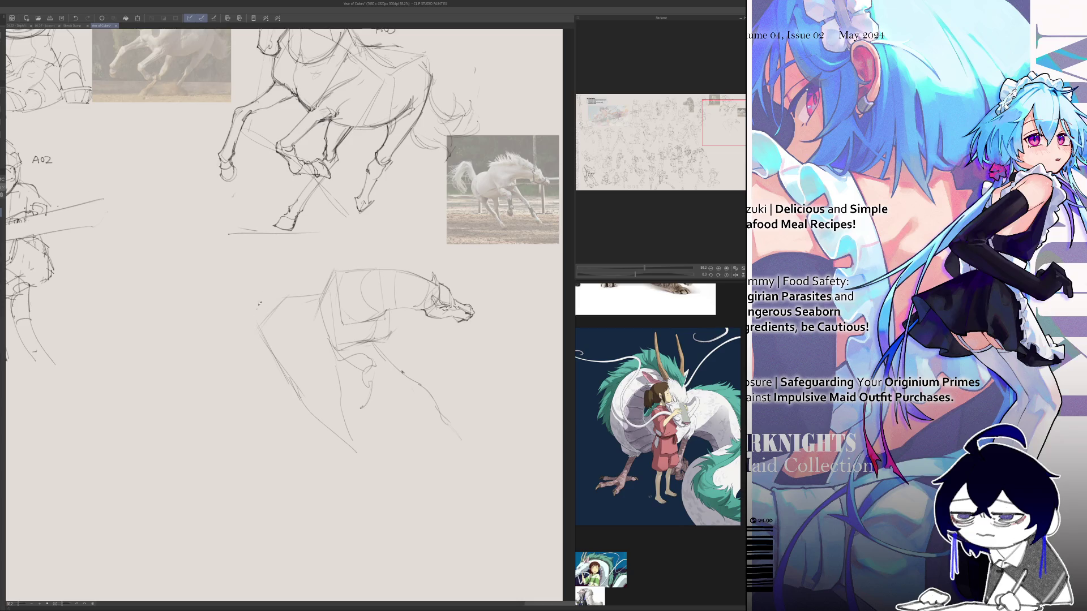
left_click_drag(272, 301, 270, 259)
left_click_drag(271, 259, 215, 324)
mouse_move(230, 300)
left_mouse_down()
mouse_move(205, 330)
mouse_move(245, 338)
left_mouse_up()
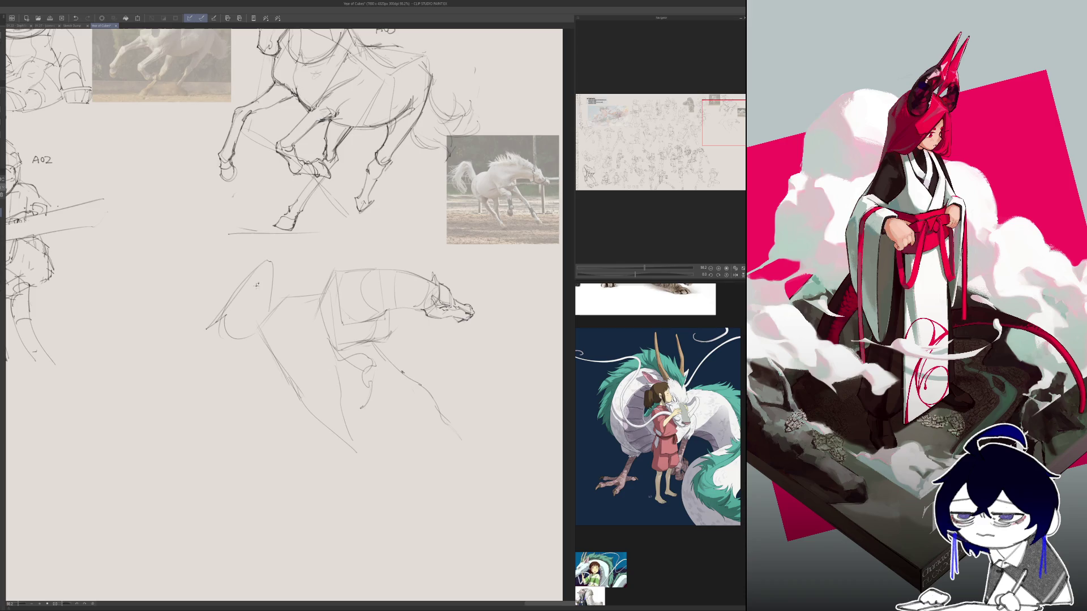
- Curve the hindquarters, add a chest stroke, and draw the long chest-to-foreleg line
mouse_move(252, 281)
left_mouse_down()
mouse_move(233, 337)
mouse_move(238, 362)
mouse_move(256, 277)
mouse_move(247, 322)
left_mouse_up()
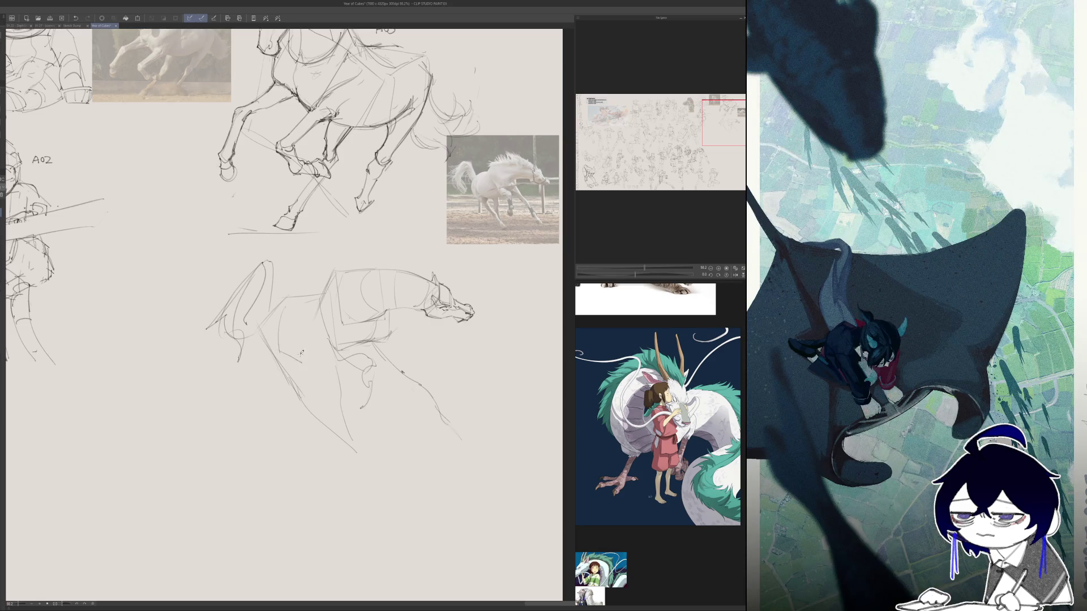
left_click_drag(338, 356, 349, 349)
key("h")
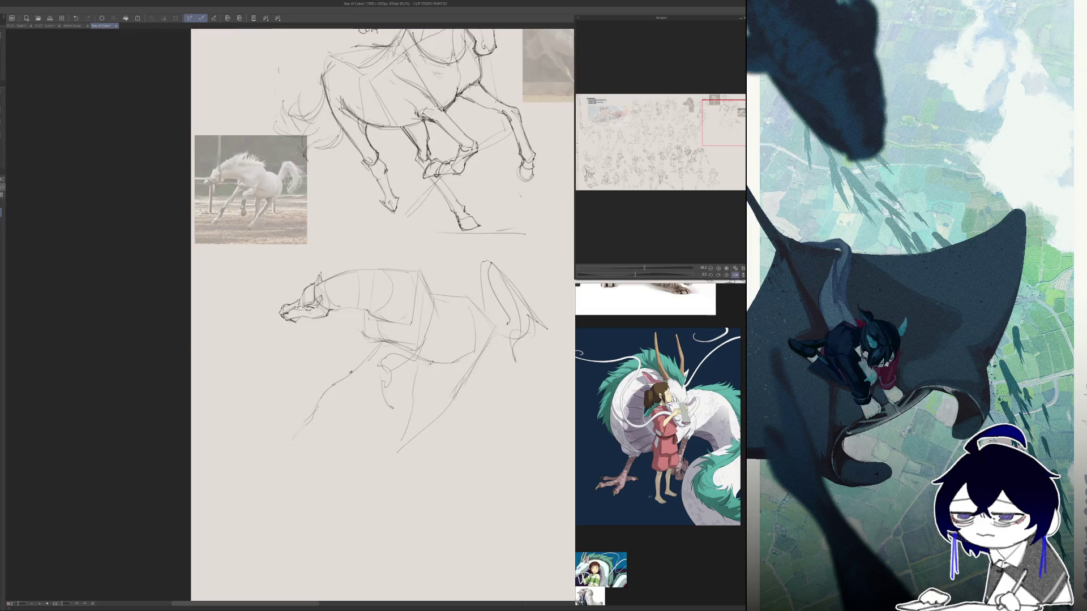
key("h")
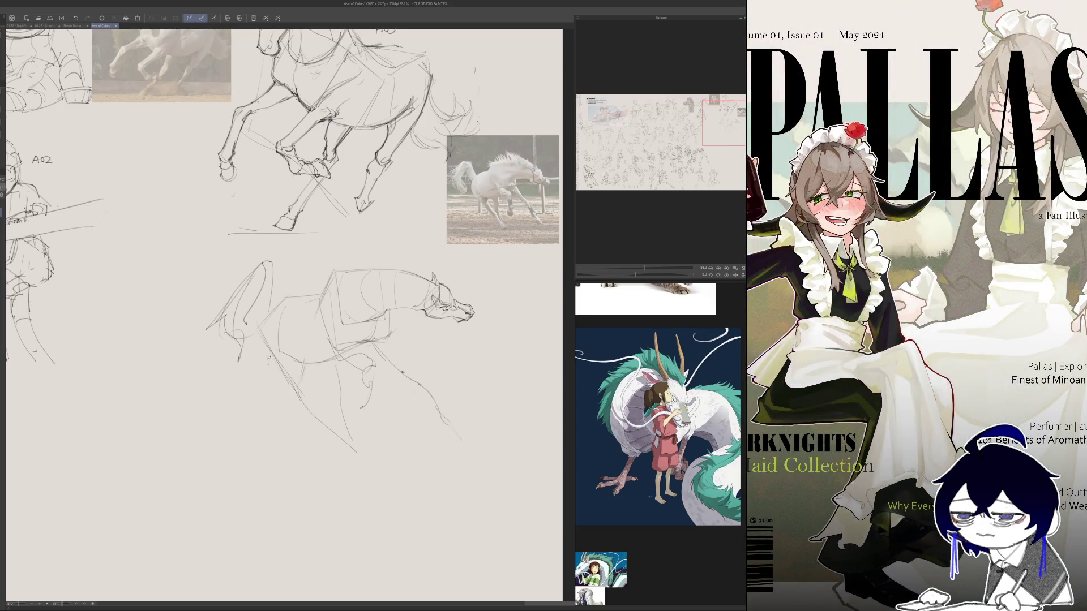
mouse_move(261, 324)
left_mouse_down()
mouse_move(347, 459)
mouse_move(346, 444)
mouse_move(362, 451)
left_mouse_up()
key("h")
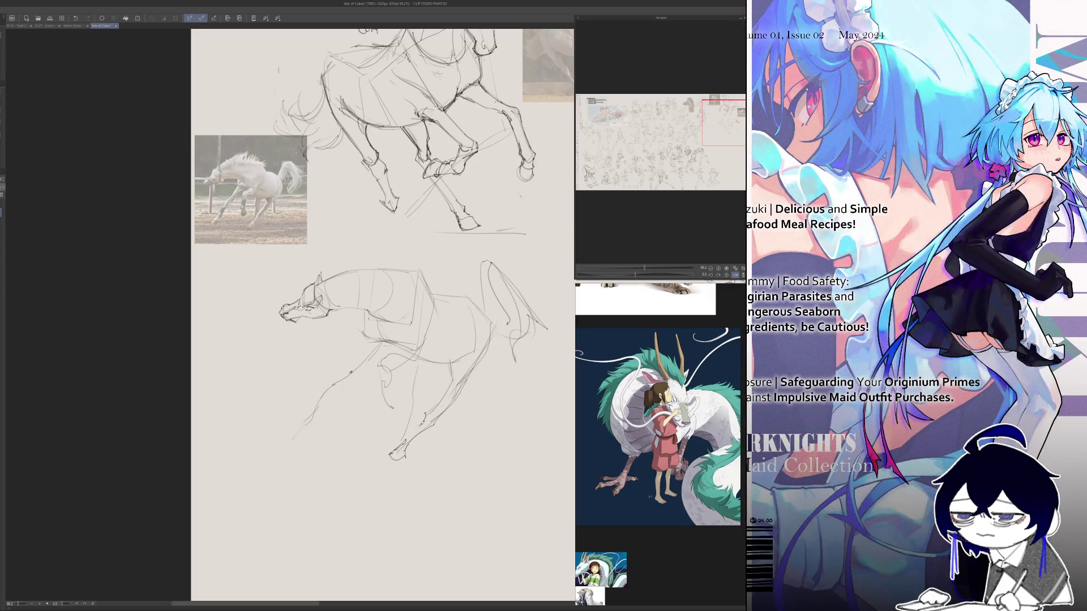
- Sketch and redo the lower horse's hind leg loop, checking it in the mirrored view
key("h")
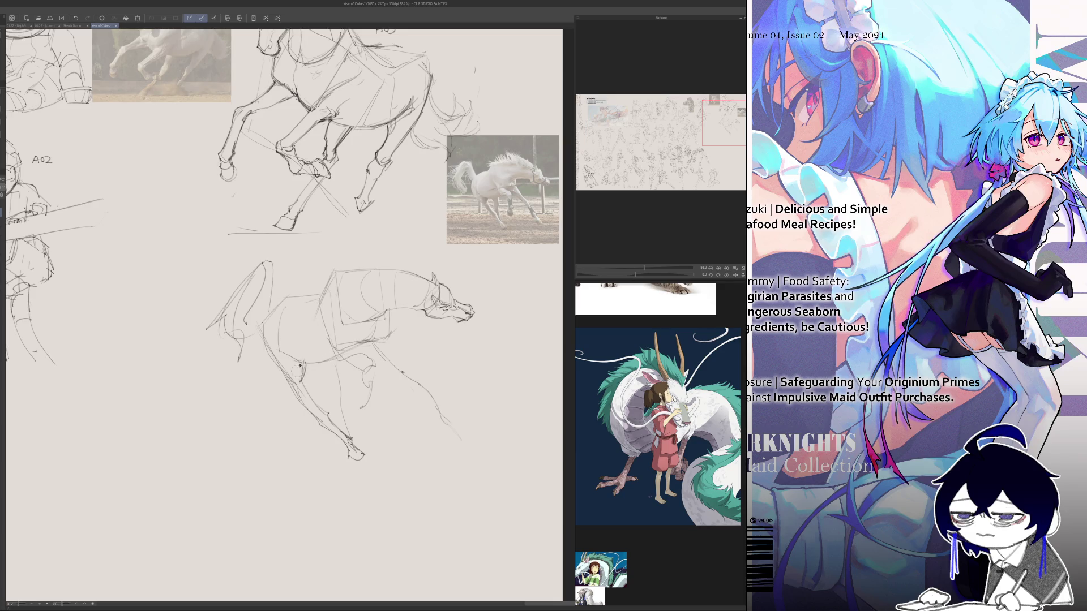
key("h")
left_click_drag(493, 328, 432, 416)
key("ctrl+z")
left_click_drag(454, 379, 427, 415)
key("ctrl+z")
key("h")
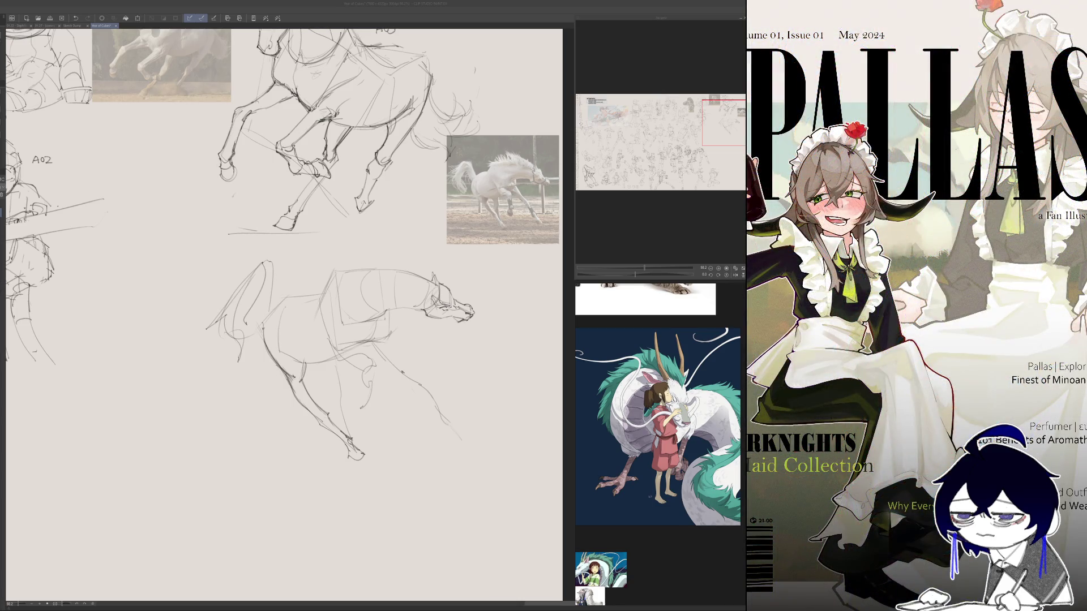
left_click(300, 377)
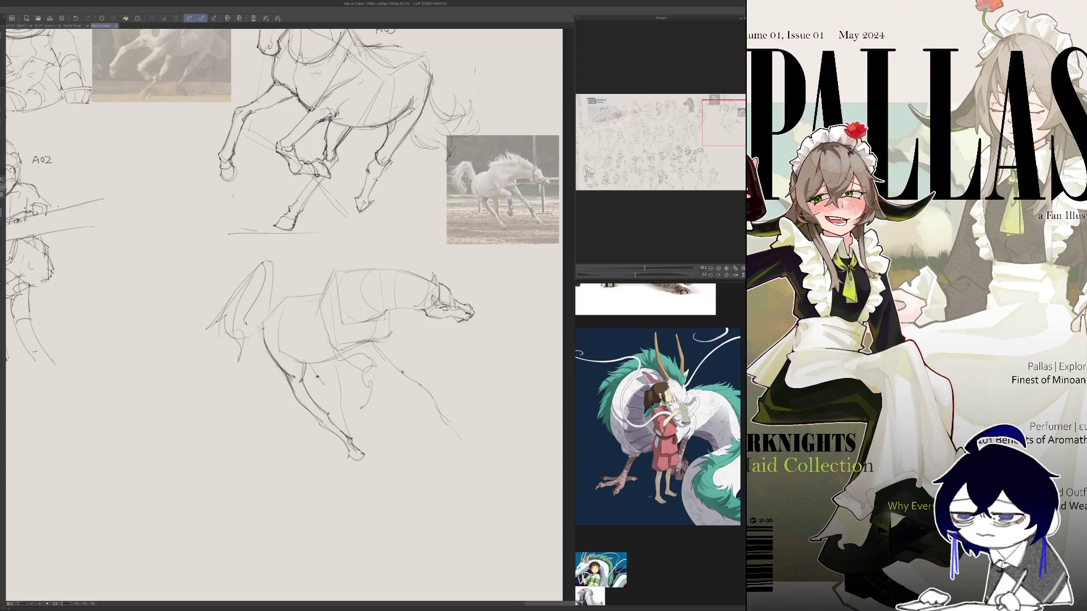
left_click_drag(325, 388, 325, 401)
- Extend the lower part of the hind leg, flipping the view to check it
key("h")
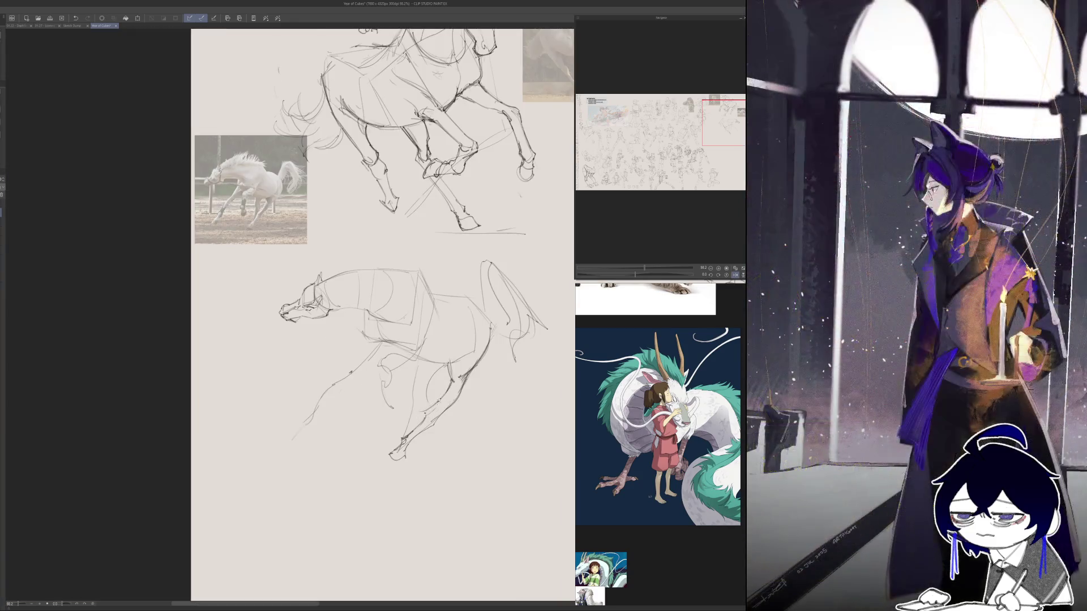
mouse_move(430, 410)
left_mouse_down()
mouse_move(404, 438)
mouse_move(430, 426)
left_mouse_up()
key("h")
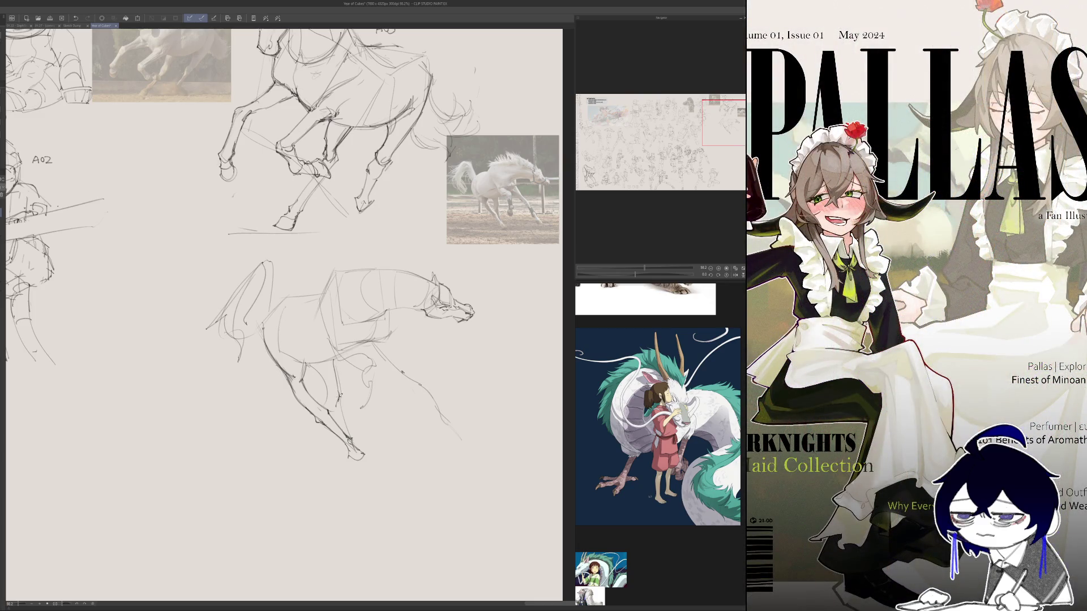
key("h")
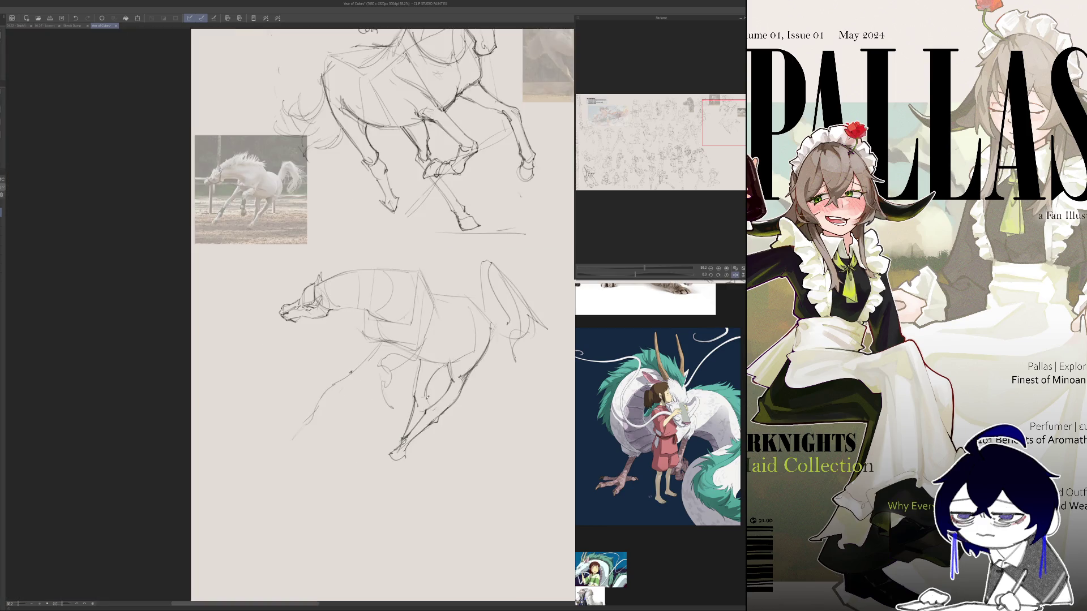
key("h")
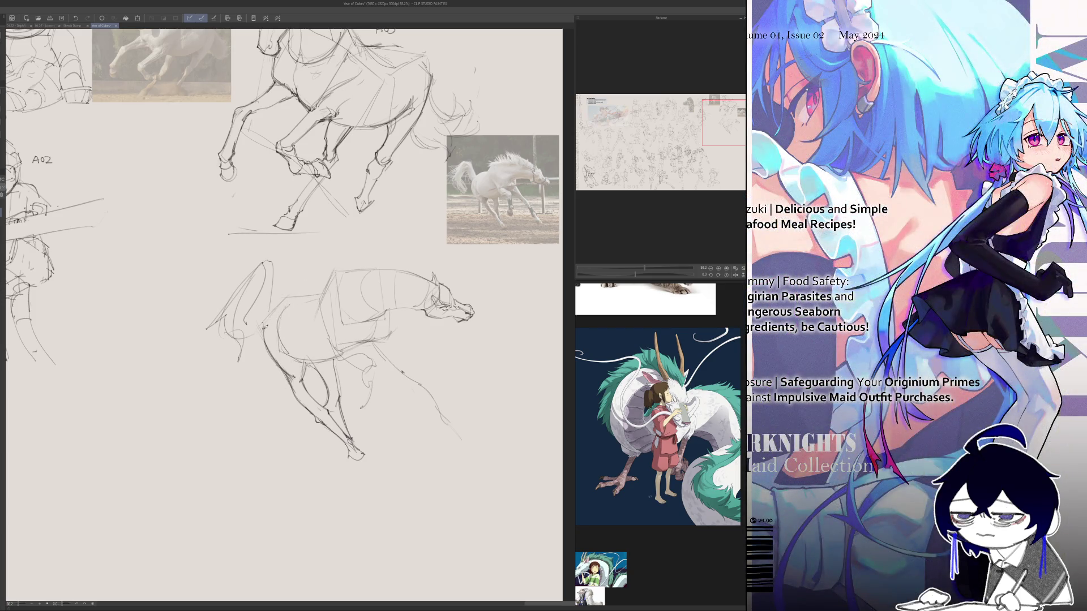
- Sketch the lower horse's chest and shoulder, a line across the chest, and the belly line
mouse_move(265, 313)
left_mouse_down()
mouse_move(313, 299)
mouse_move(266, 332)
mouse_move(293, 369)
mouse_move(308, 364)
left_mouse_up()
mouse_move(276, 318)
left_mouse_down()
mouse_move(318, 301)
mouse_move(326, 285)
mouse_move(313, 310)
left_mouse_up()
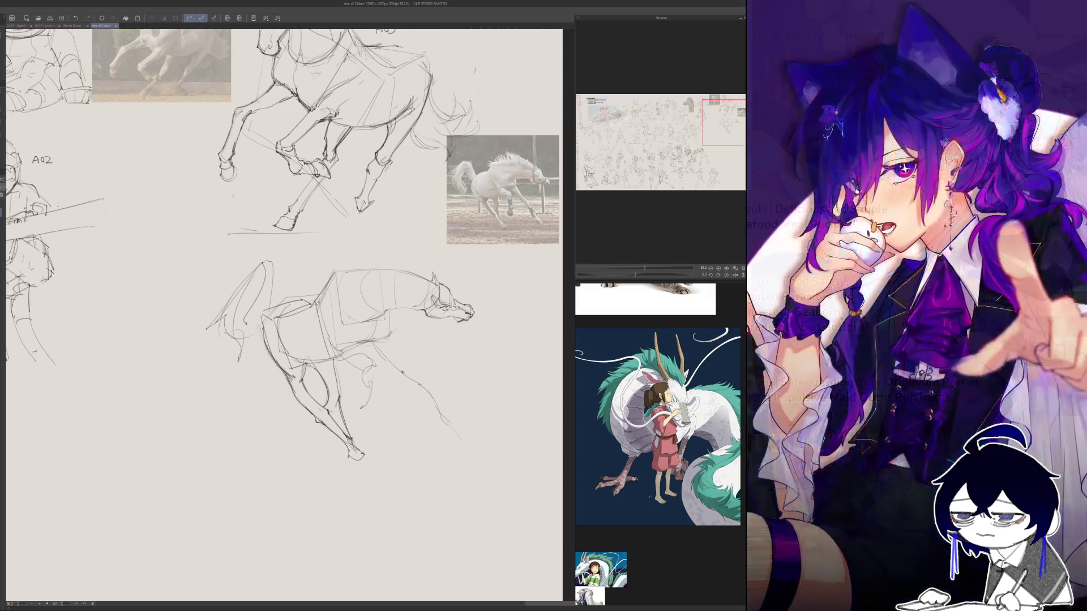
key("h")
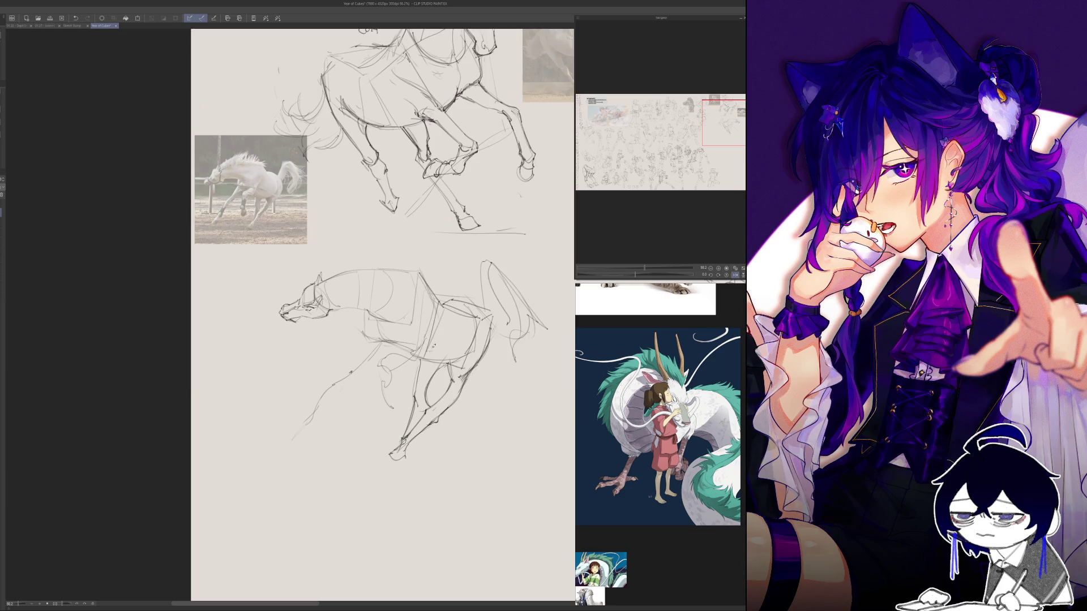
left_click_drag(441, 364, 477, 352)
key("h")
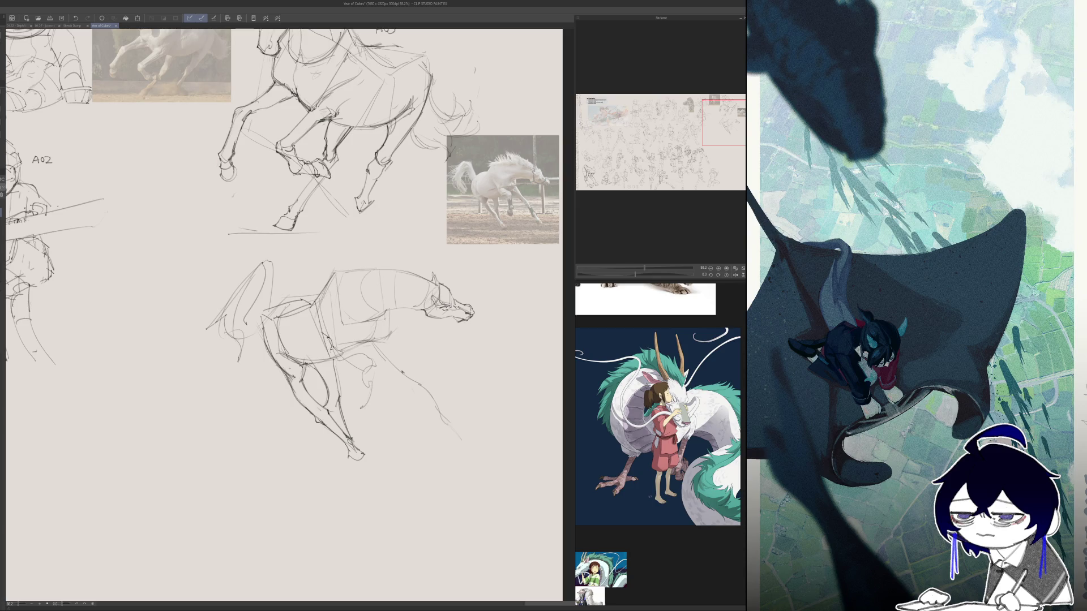
- Pencil one short belly stroke just in front of the lower horse's hind leg
left_click_drag(343, 359, 365, 351)
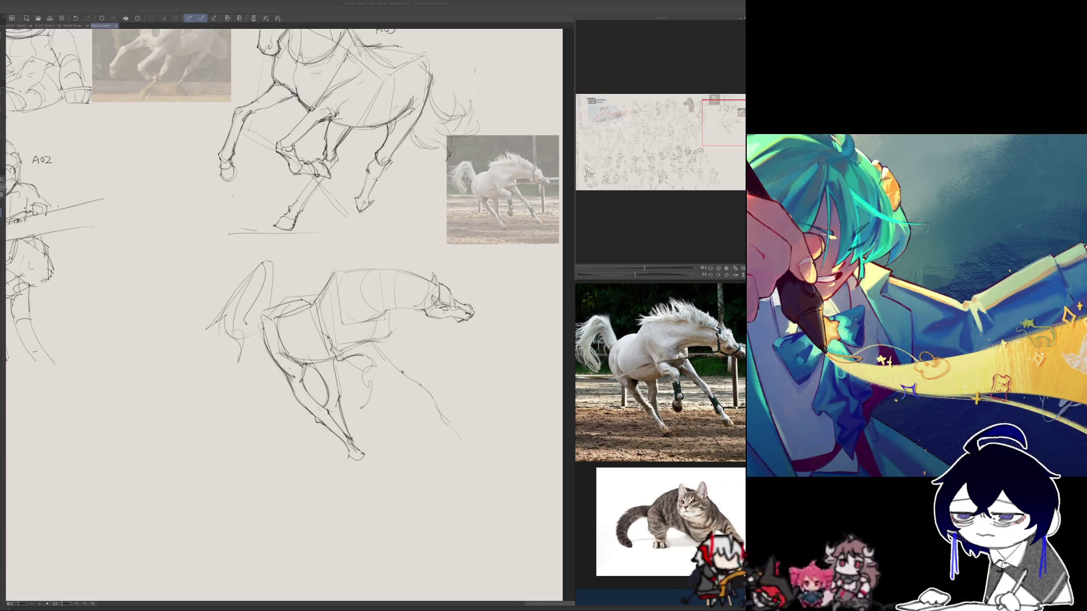
- Draw and reshape the lower horse's hind leg lines, checking in the mirrored view
left_click(339, 339)
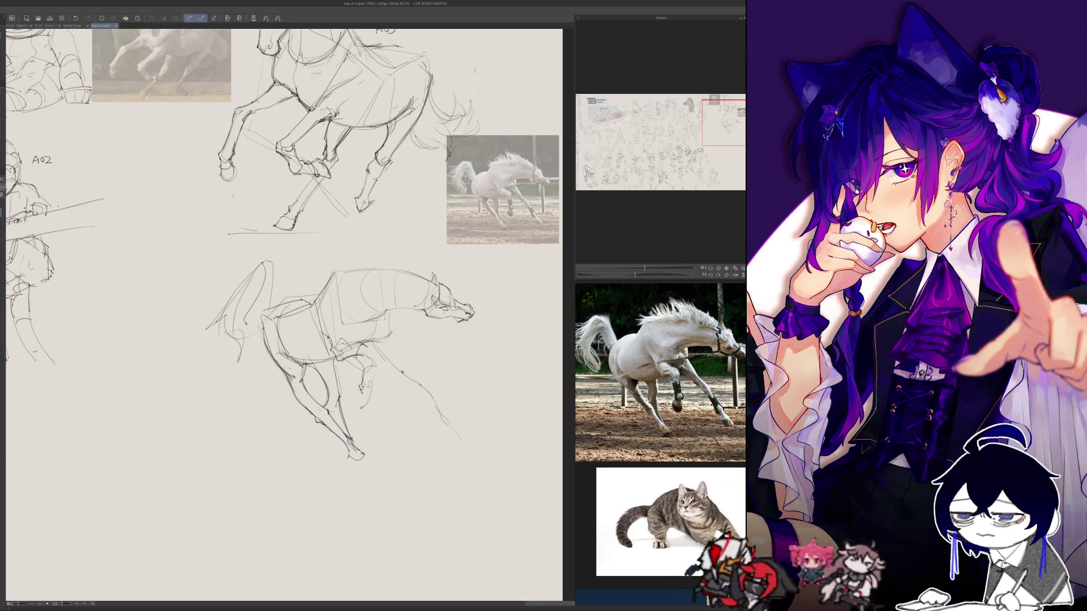
mouse_move(360, 389)
left_mouse_down()
mouse_move(372, 394)
mouse_move(375, 360)
mouse_move(402, 340)
mouse_move(347, 365)
left_mouse_up()
key("h")
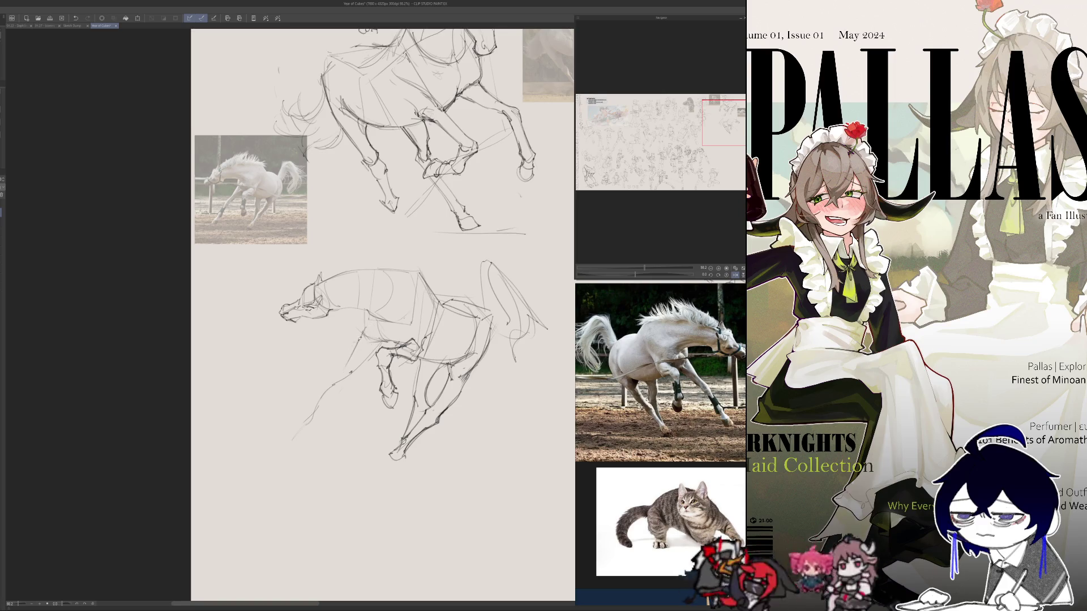
left_click_drag(369, 306, 343, 373)
left_click_drag(384, 341, 334, 374)
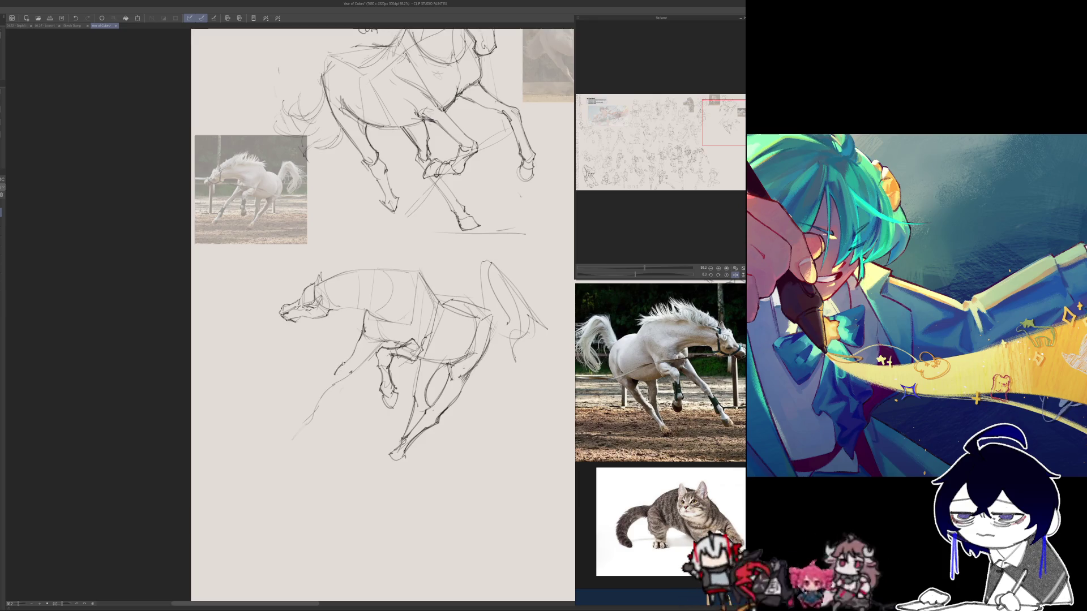
mouse_move(390, 337)
left_mouse_down()
mouse_move(334, 387)
mouse_move(330, 379)
mouse_move(305, 419)
left_mouse_up()
key("h")
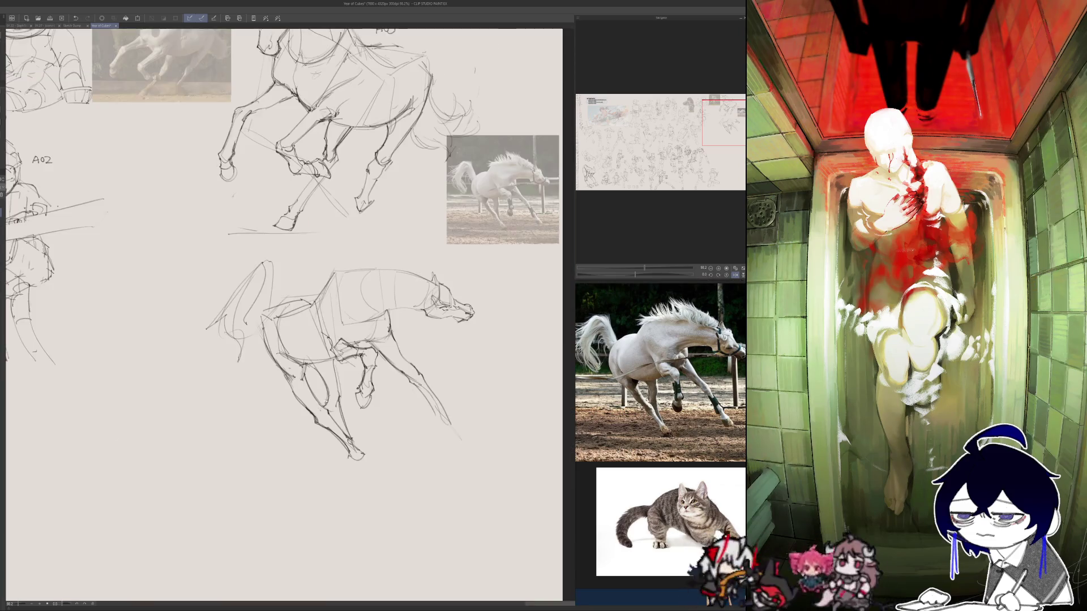
- Sketch the front hoof, undoing the stray strokes around it
mouse_move(436, 413)
left_mouse_down()
mouse_move(440, 426)
mouse_move(456, 419)
mouse_move(446, 430)
mouse_move(460, 435)
mouse_move(447, 443)
mouse_move(459, 440)
left_mouse_up()
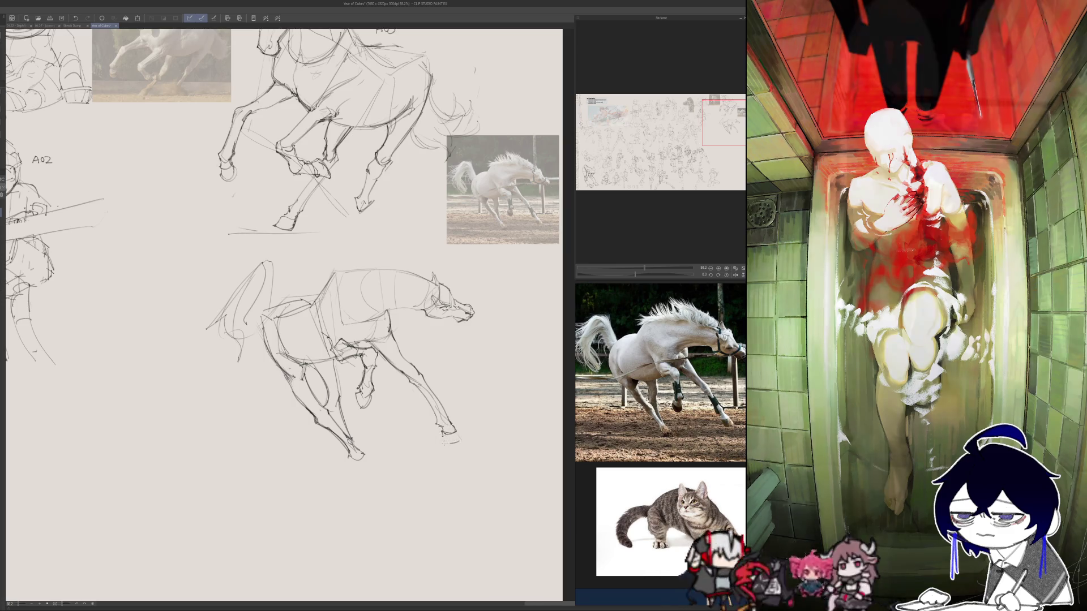
key("h")
mouse_move(314, 436)
left_mouse_down()
mouse_move(294, 448)
mouse_move(308, 439)
mouse_move(298, 432)
left_mouse_up()
key("ctrl+z")
key("ctrl+z")
key("h")
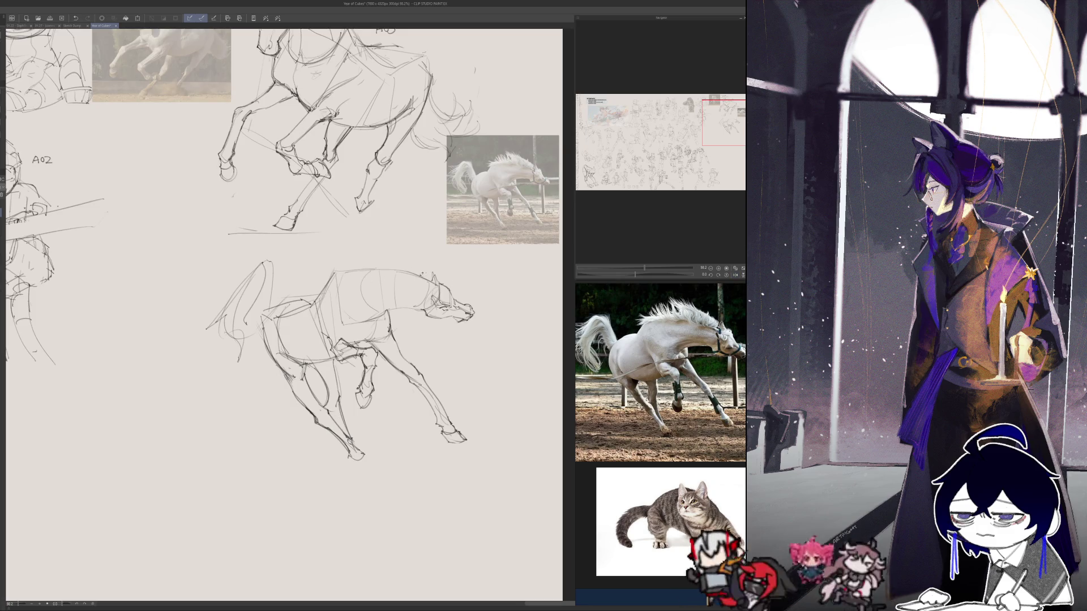
- Add ear detail and redraw the top of the head and the back line
left_click_drag(440, 271, 427, 281)
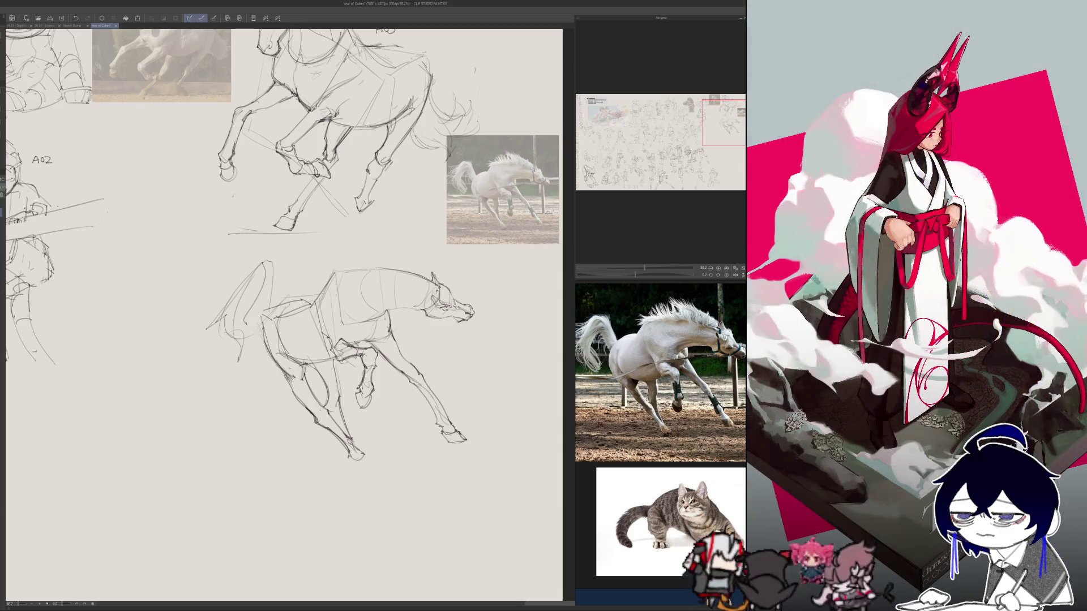
left_click_drag(425, 285, 391, 273)
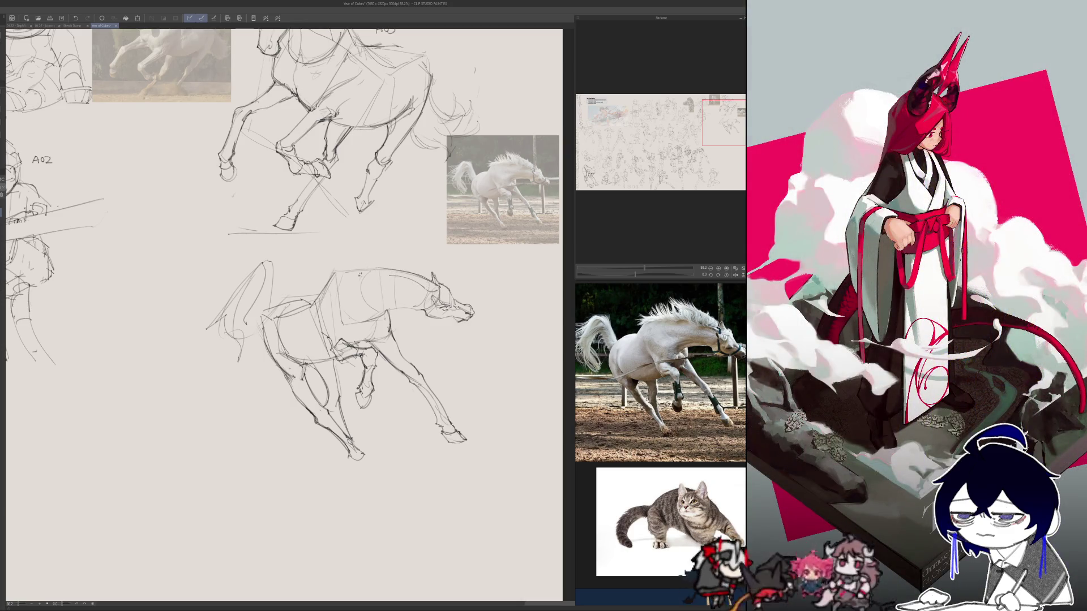
left_click_drag(315, 265, 339, 273)
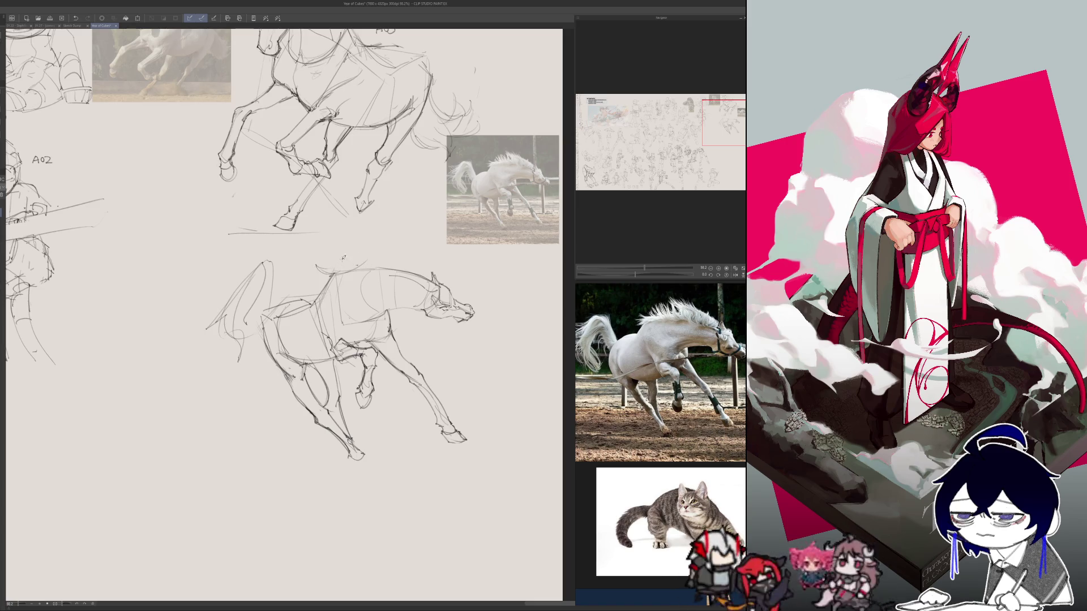
- Add light mane and withers strokes to the lower horse, checking them in a mirrored view
key("h")
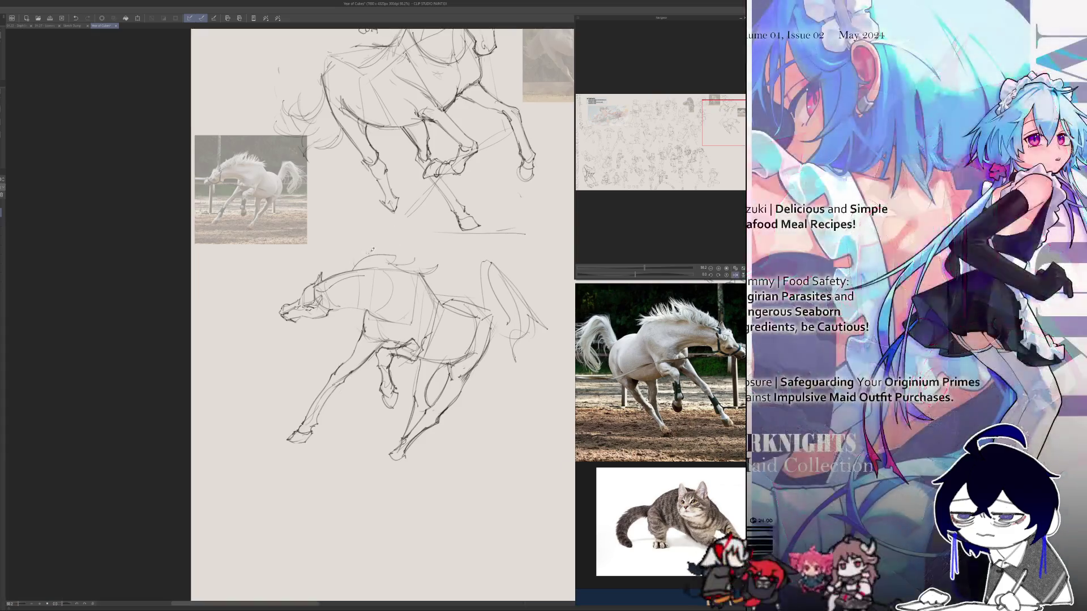
mouse_move(358, 269)
left_mouse_down()
mouse_move(407, 244)
mouse_move(338, 274)
left_mouse_up()
left_click_drag(404, 243, 389, 265)
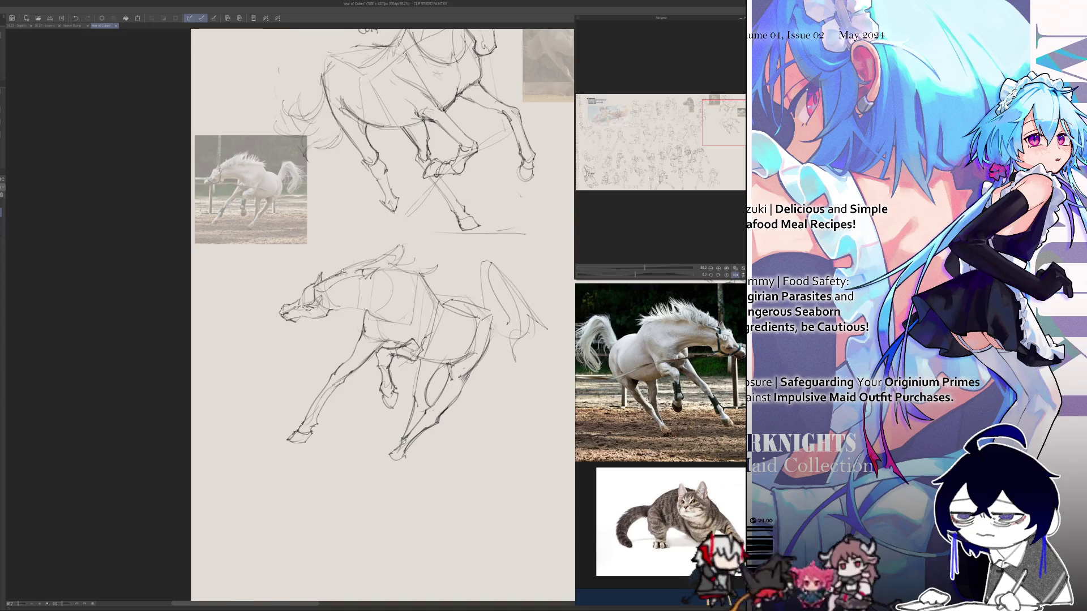
key("h")
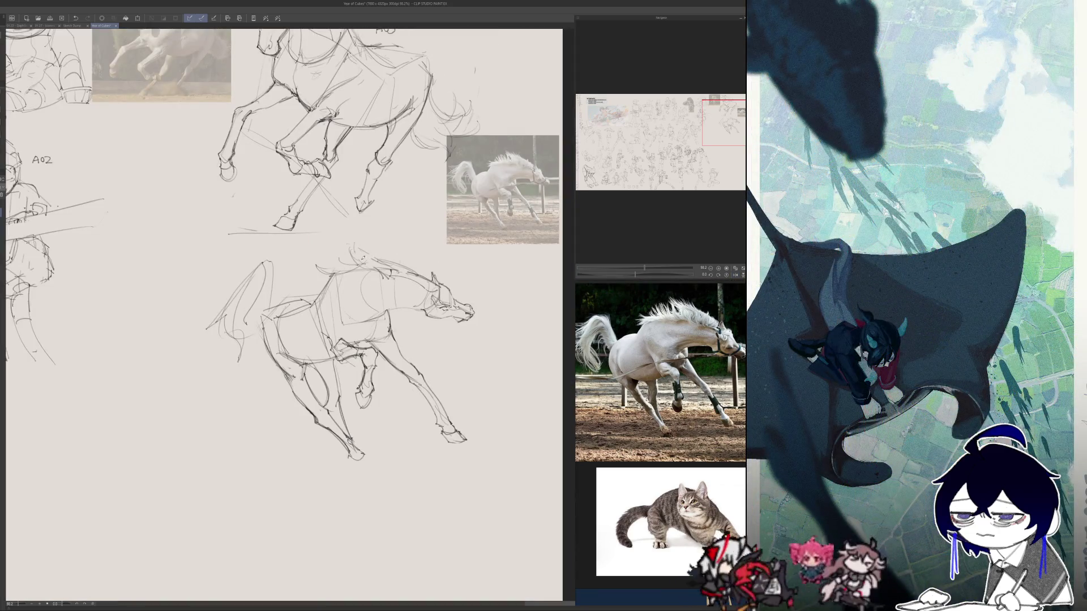
left_click_drag(369, 249, 361, 261)
key("h")
key("h")
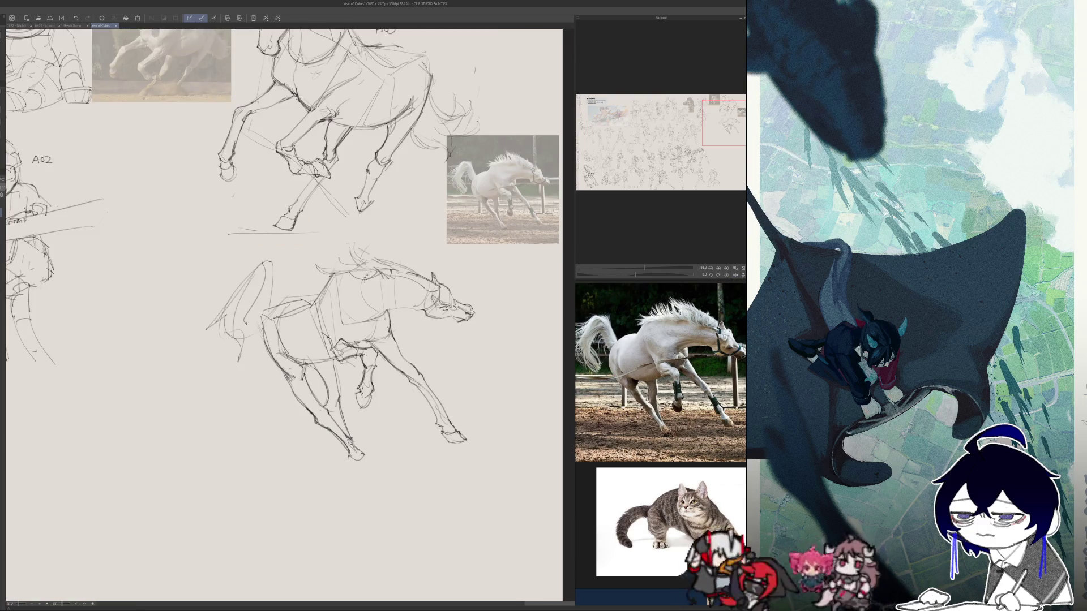
- Check proportions mirrored, redraw the lower horse's front hoof higher, undoing a stray stroke, then rezoom
key("h")
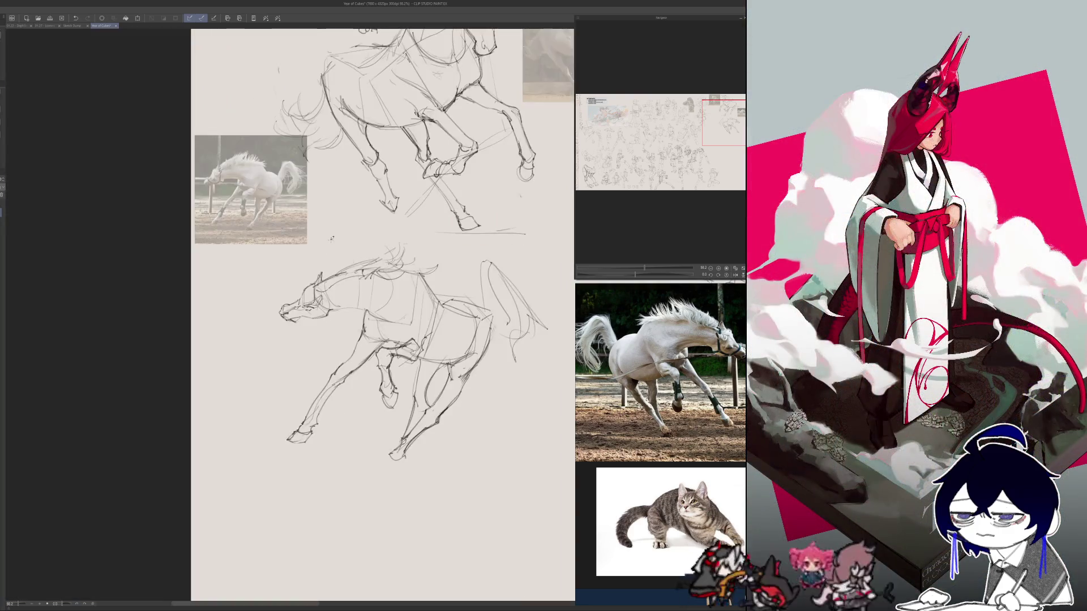
key("h")
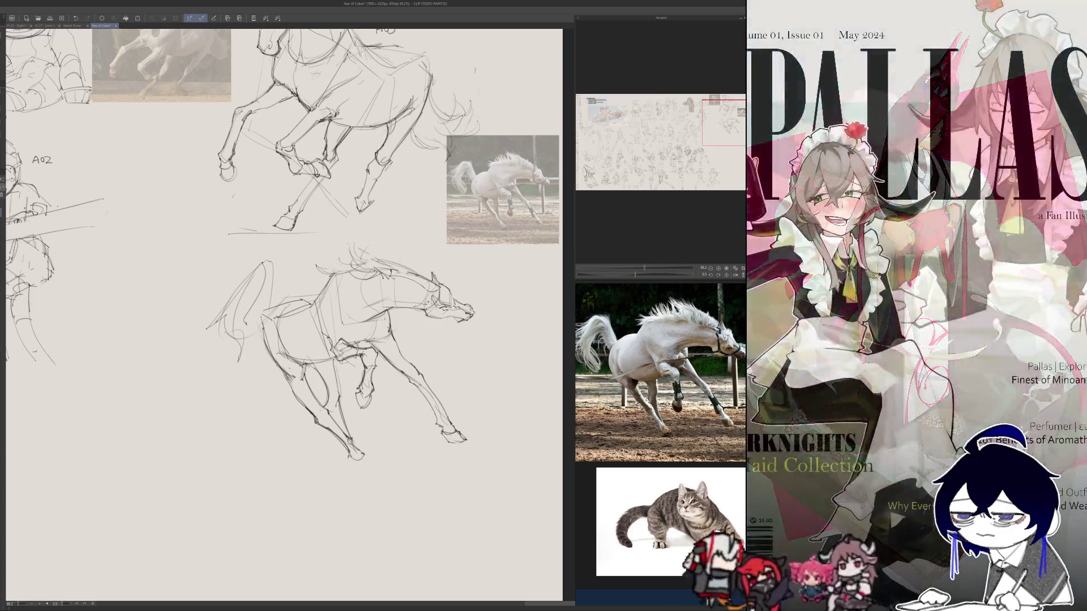
key("h")
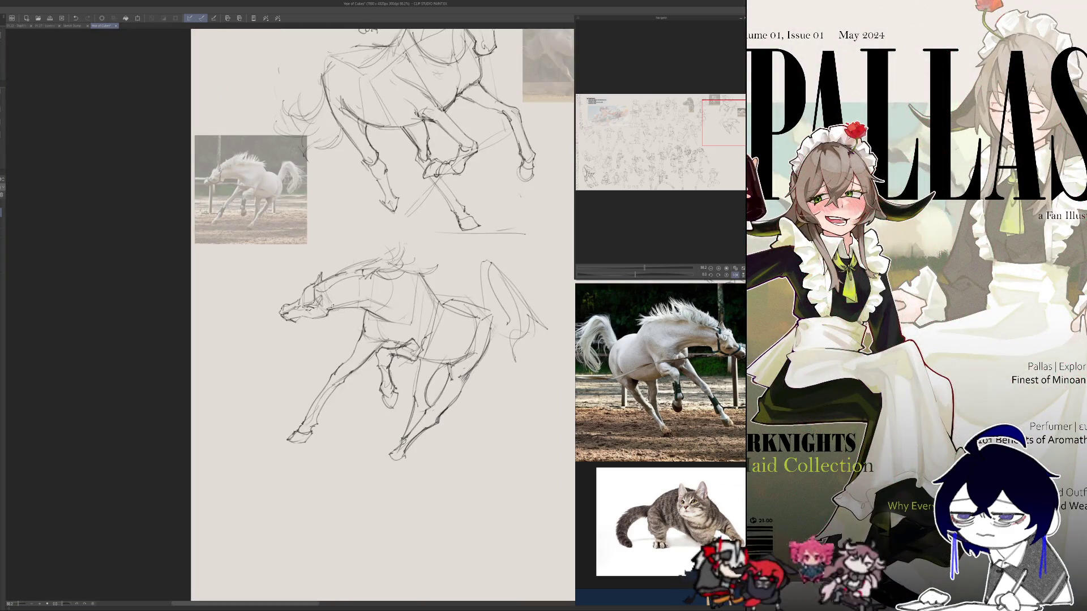
key("h")
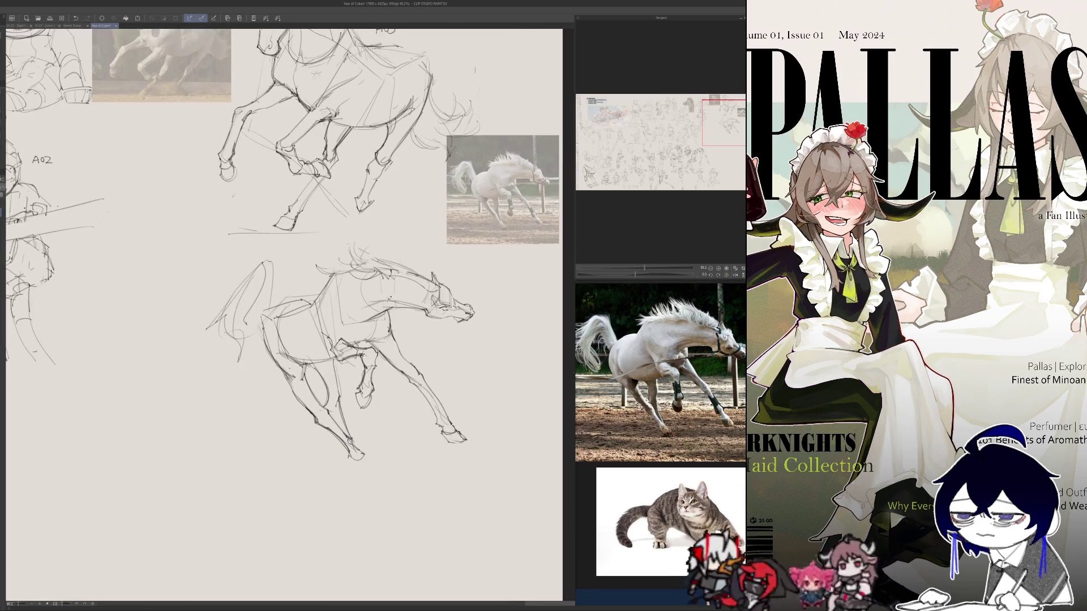
key("h")
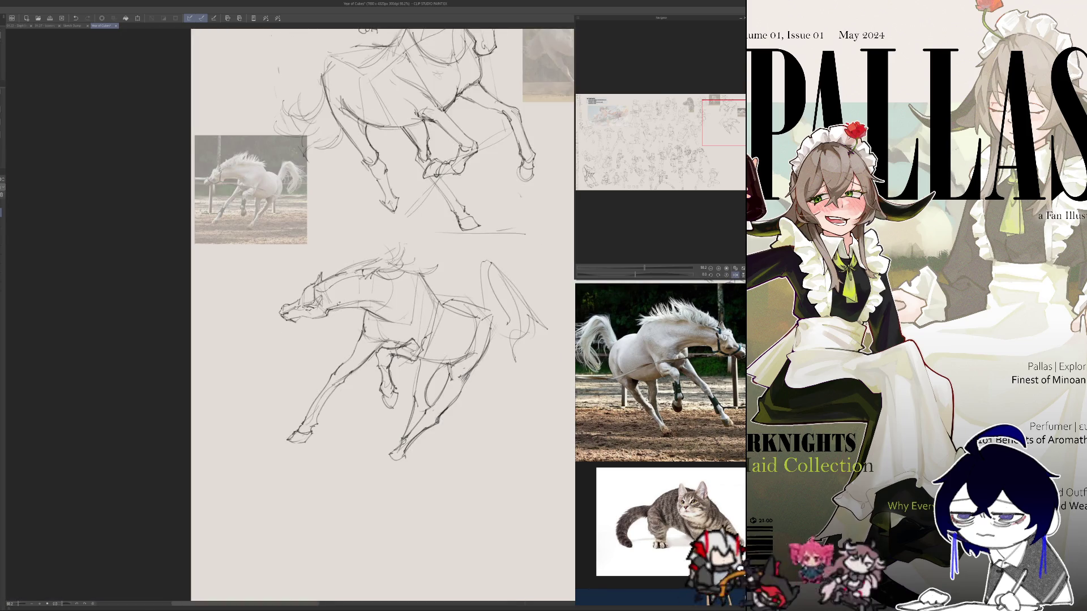
key("h")
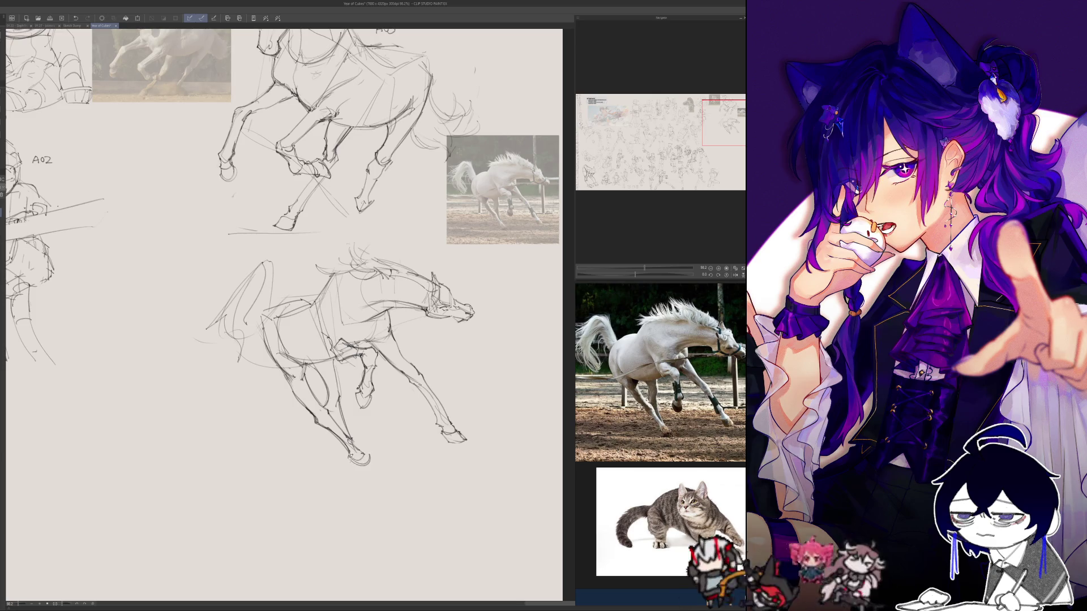
key("h")
mouse_move(389, 459)
left_mouse_down()
mouse_move(372, 469)
mouse_move(389, 466)
left_mouse_up()
key("ctrl+z")
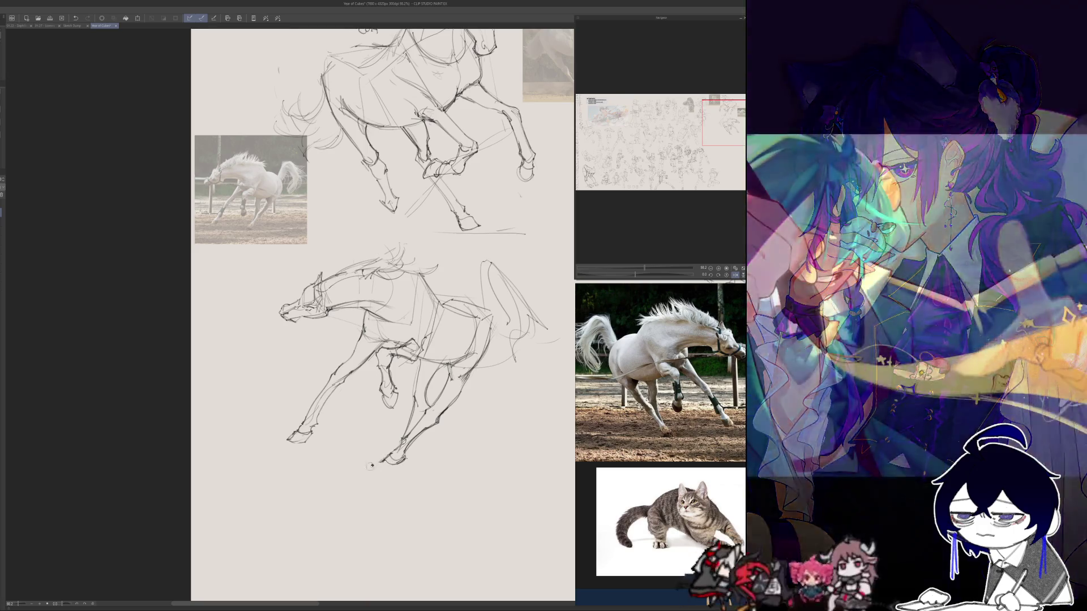
key("h")
key("ctrl+0")
key("ctrl+plus")
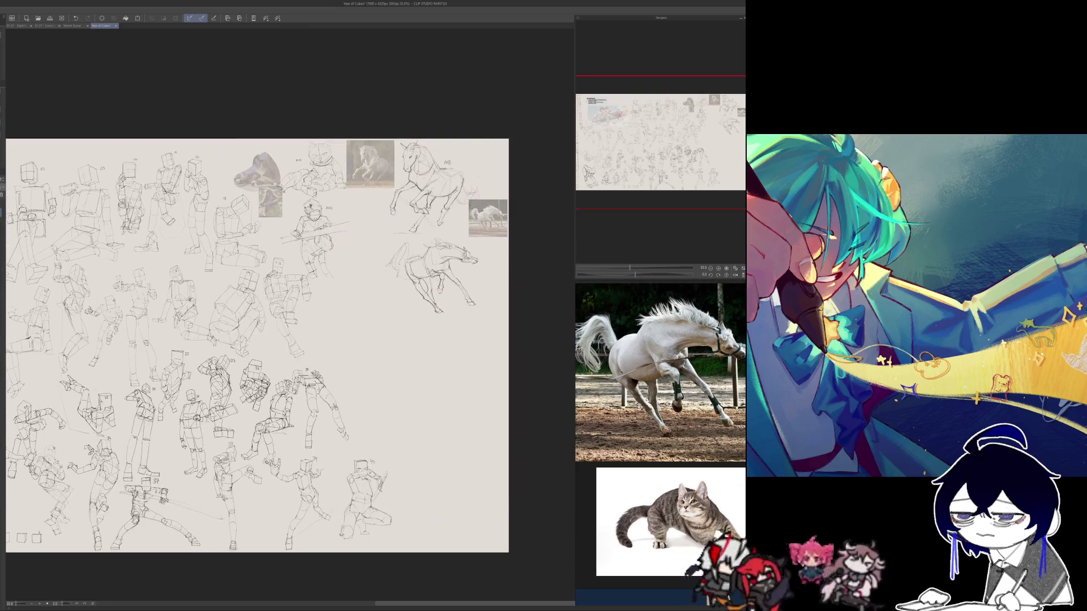
- Zoom in and handwrite the label 'A04' beside the lower horse
key("ctrl+plus")
mouse_move(482, 387)
left_mouse_down()
mouse_move(499, 375)
mouse_move(498, 398)
left_mouse_up()
left_click_drag(498, 398, 428, 331)
left_click_drag(276, 548, 287, 560)
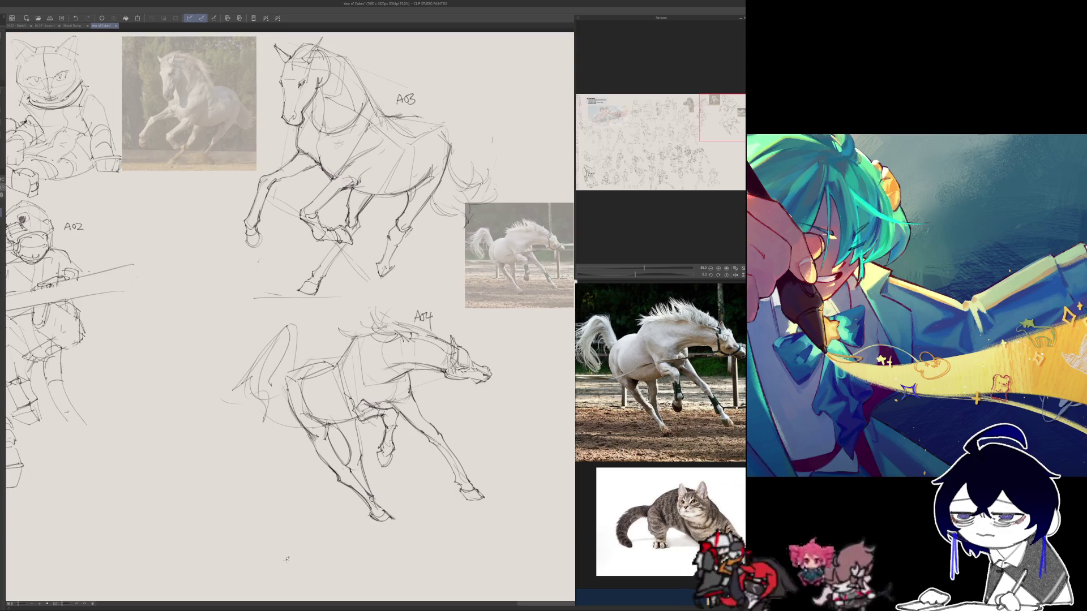
- Darken the lower horse's chest and hindquarter lines, then mirror the view to check
mouse_move(293, 329)
left_mouse_down()
mouse_move(292, 371)
mouse_move(249, 352)
mouse_move(257, 425)
left_mouse_up()
left_click_drag(264, 383, 255, 420)
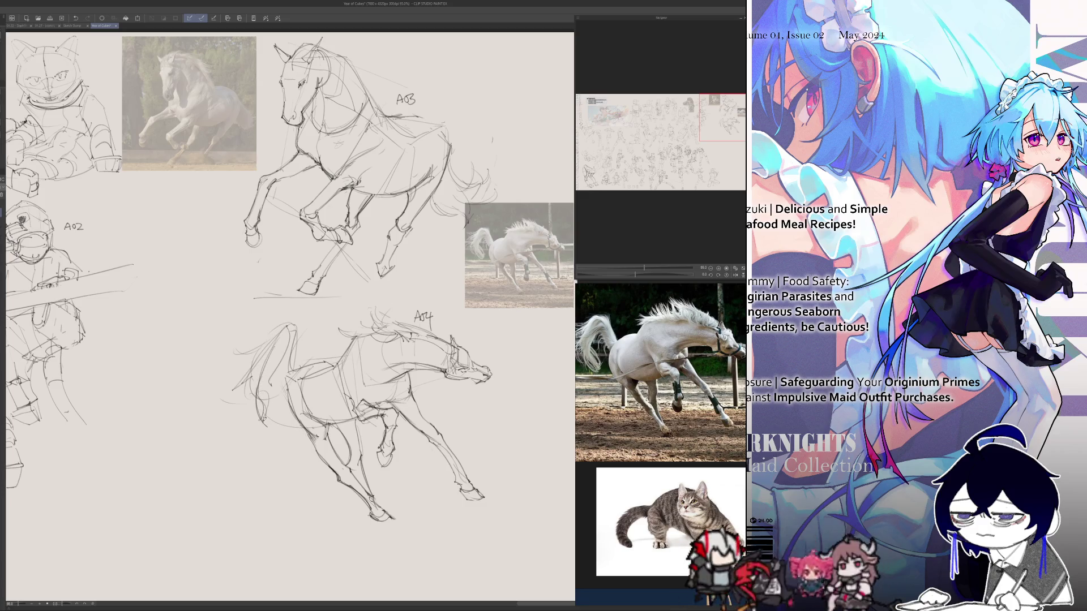
left_click_drag(250, 373, 241, 413)
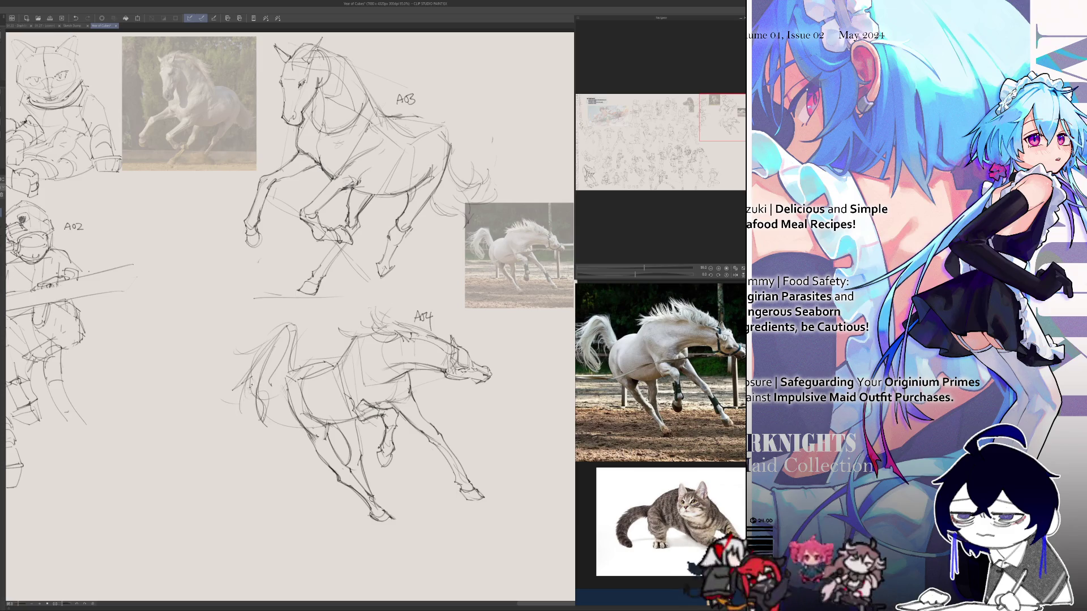
left_click_drag(252, 383, 242, 410)
key("h")
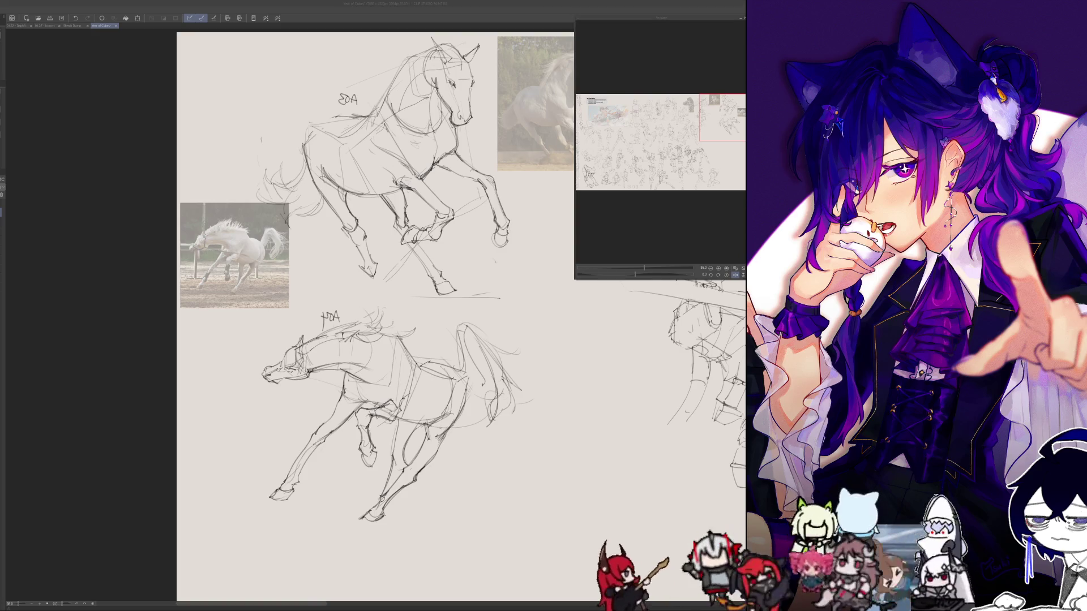
- Bring the photo reference board with the horse photos back into view
key("alt+Tab")
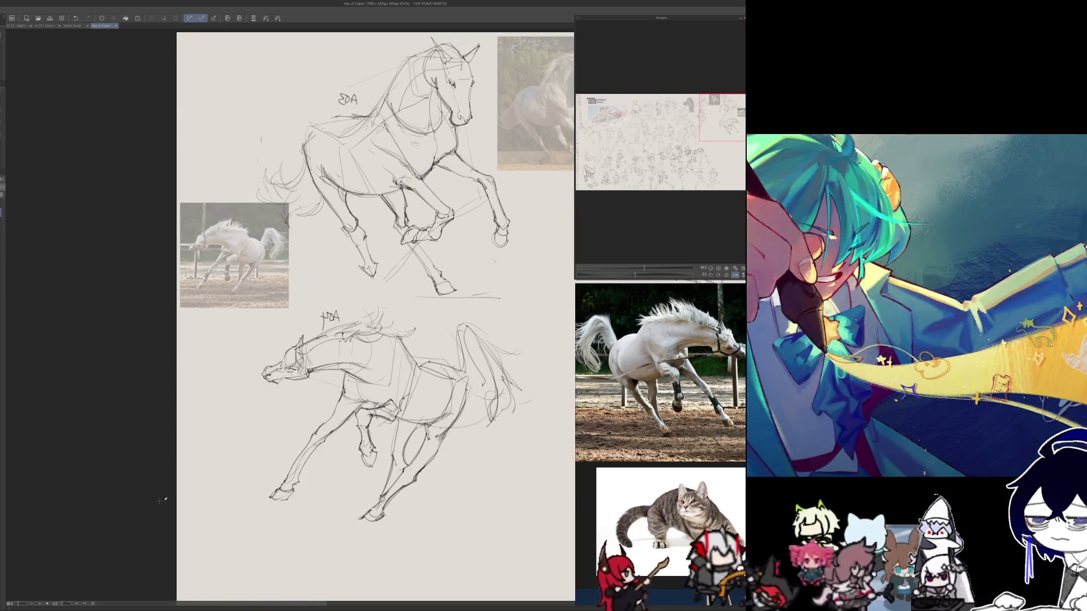
- Lasso the A04 horse sketch, move it to the right, and deselect it
scroll(159, 500, "down", 10)
scroll(159, 500, "up", 5)
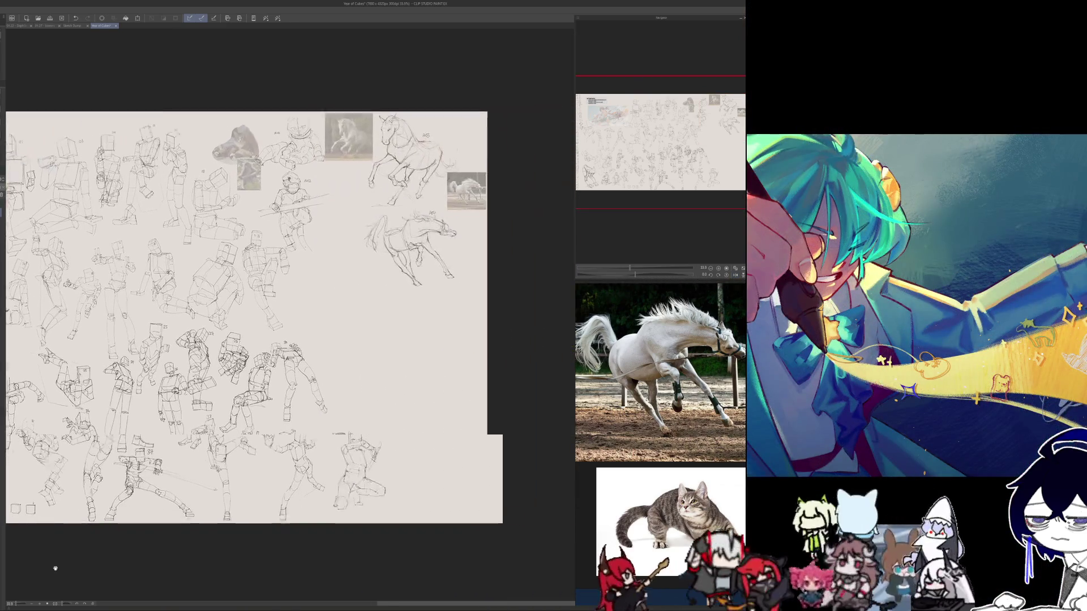
left_click_drag(342, 429, 324, 449)
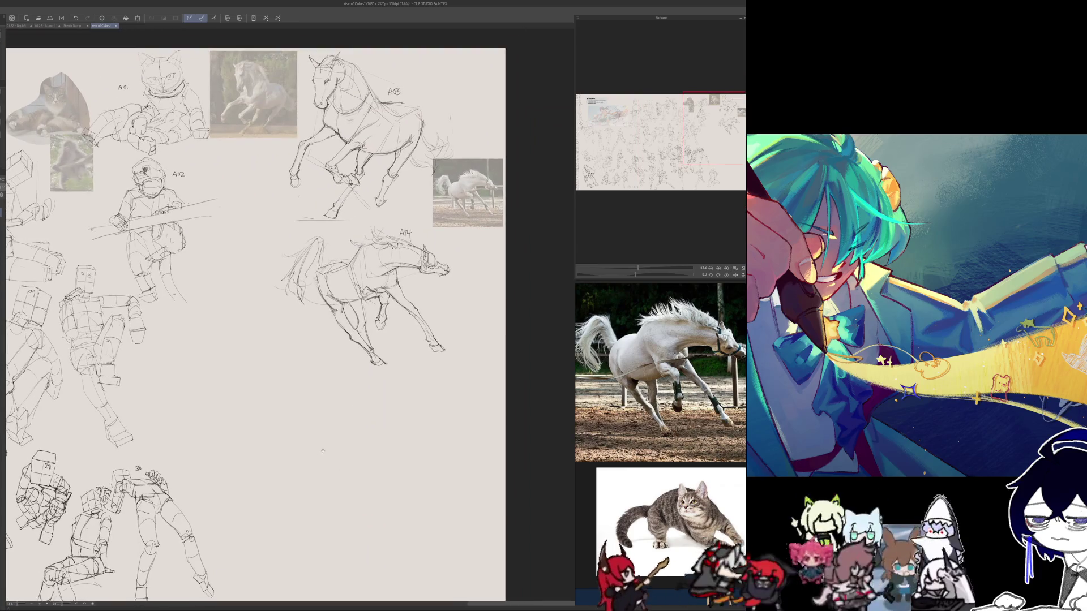
mouse_move(387, 212)
left_mouse_down()
mouse_move(296, 240)
mouse_move(487, 374)
mouse_move(501, 294)
left_mouse_up()
mouse_move(391, 243)
left_mouse_down()
mouse_move(437, 245)
mouse_move(434, 229)
mouse_move(438, 245)
left_mouse_up()
left_click(374, 435)
left_click_drag(321, 462, 315, 474)
- Pick the cat photo on the reference board
scroll(659, 397, "down", 2)
left_click(645, 478)
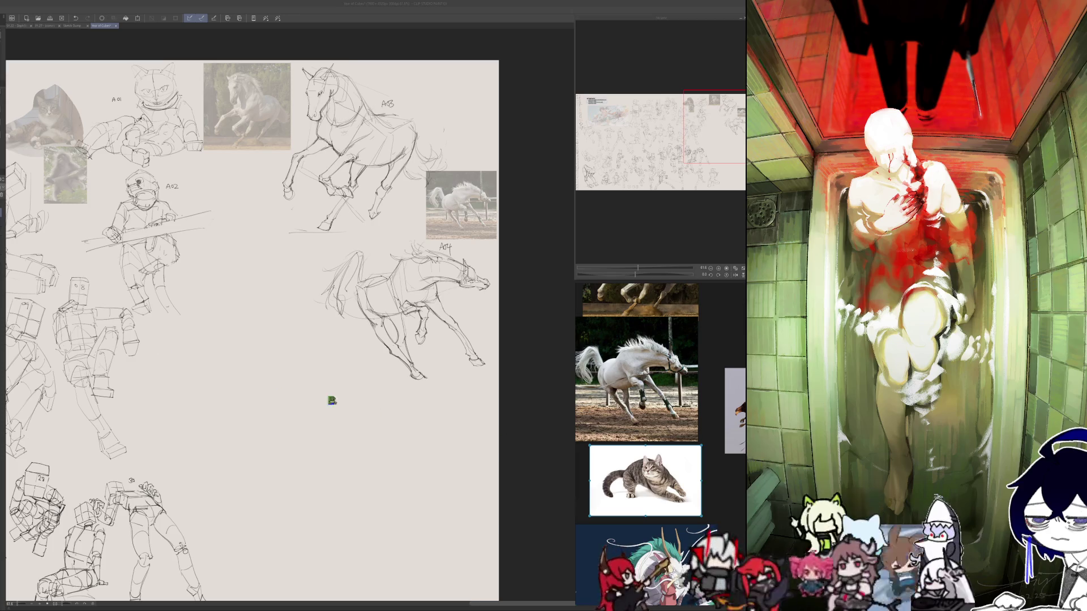
scroll(435, 310, "down", 3)
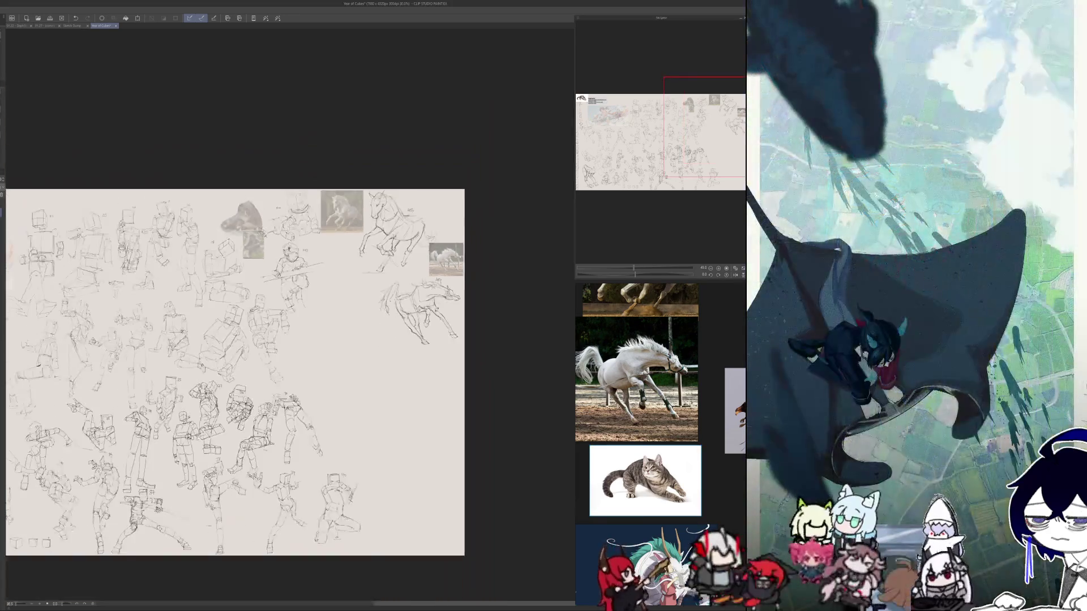
- Shrink the pasted cat photo, move it up-left beside A02, commit, and lower its opacity
scroll(447, 320, "down", 4)
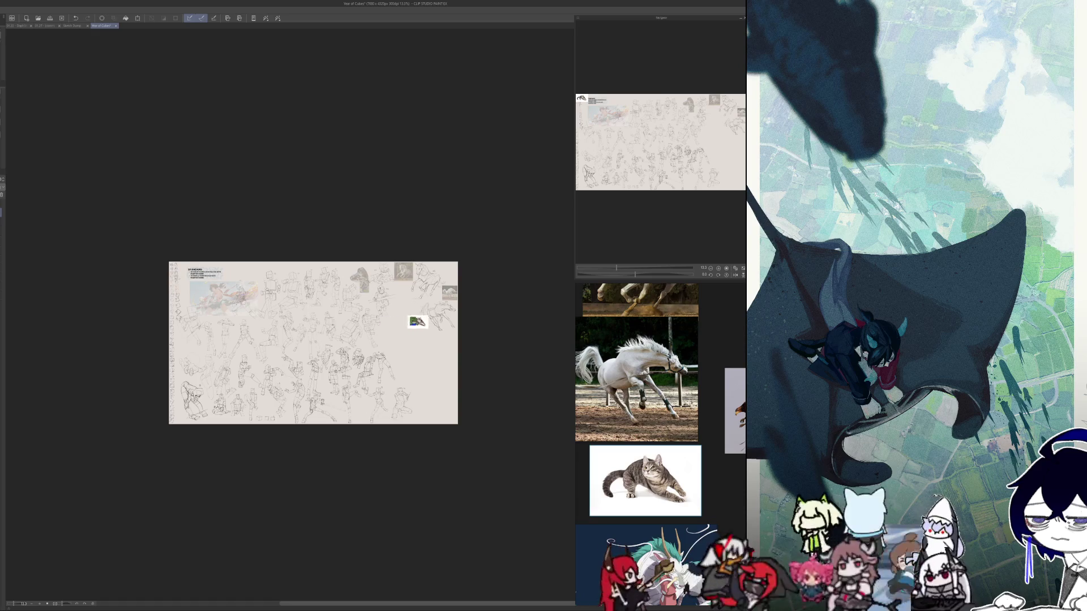
scroll(417, 325, "up", 6)
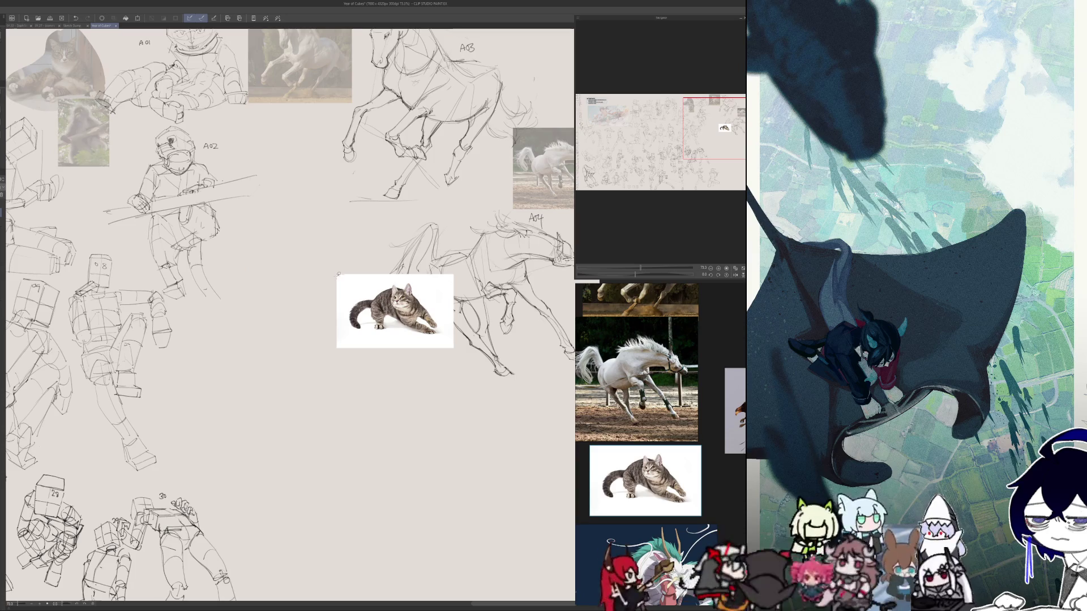
mouse_move(332, 264)
left_mouse_down()
mouse_move(331, 307)
mouse_move(435, 361)
mouse_move(461, 332)
mouse_move(460, 270)
left_mouse_up()
left_click(424, 371)
left_click_drag(465, 361, 310, 222)
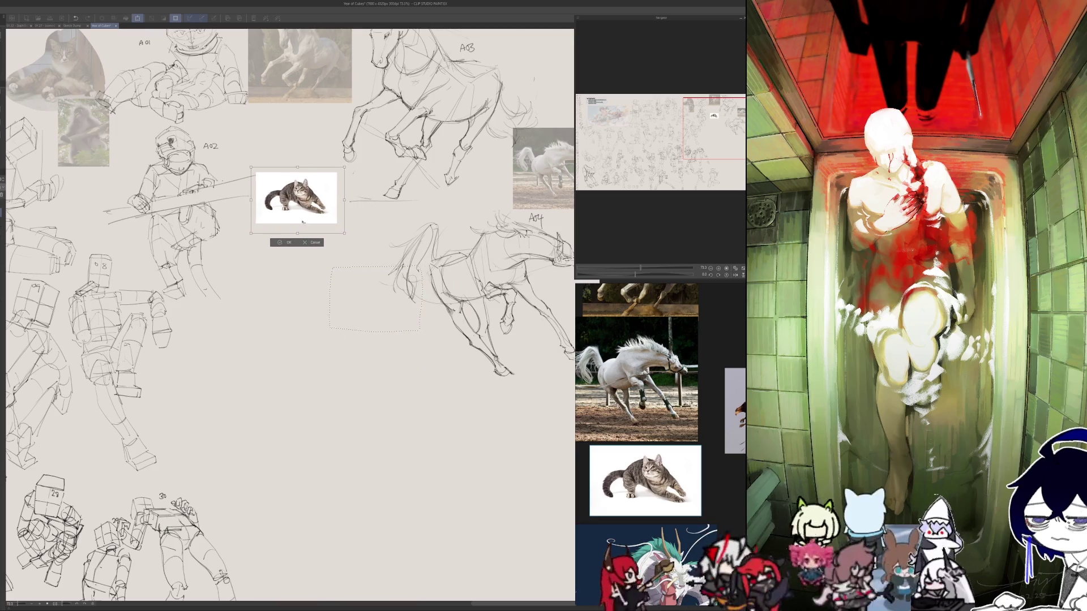
left_click(281, 239)
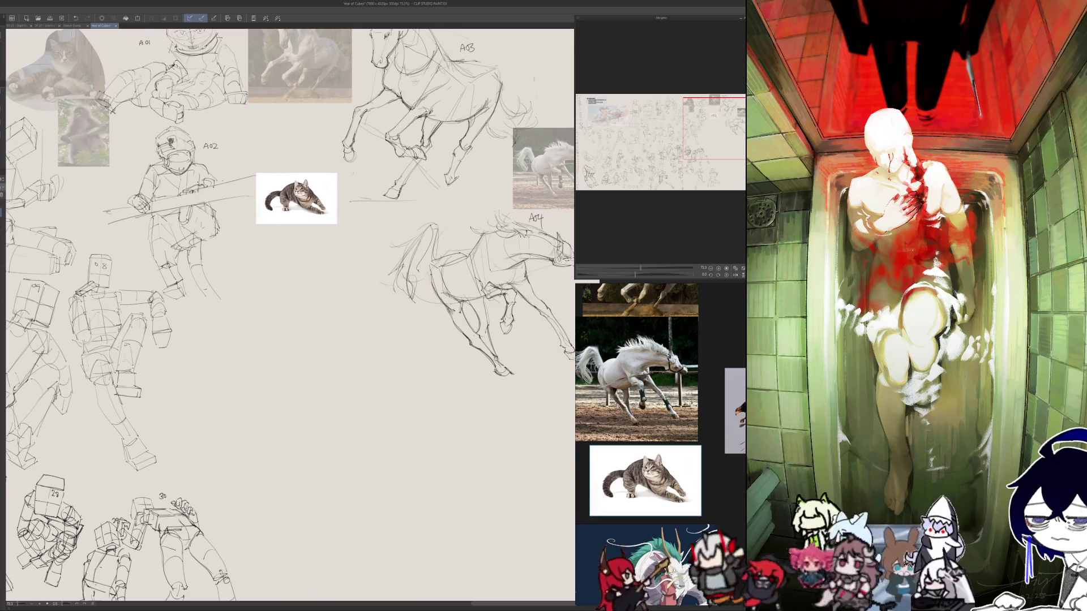
key("ctrl+Down")
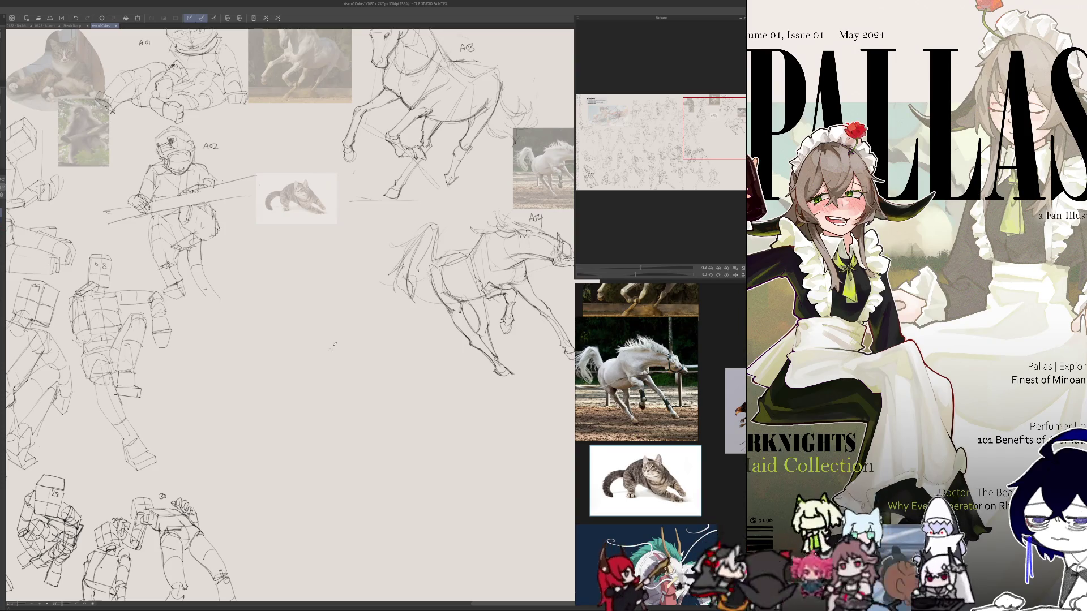
- Zoom in on the faded cat photo and redraw the short vertical stroke beneath it
scroll(341, 252, "down", 3)
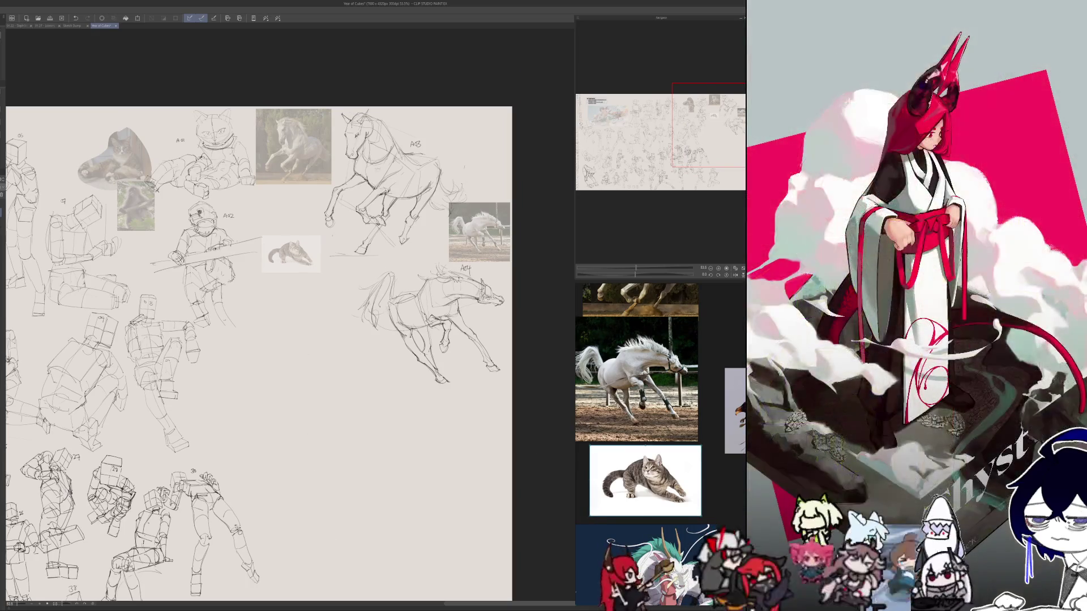
scroll(660, 396, "down", 3)
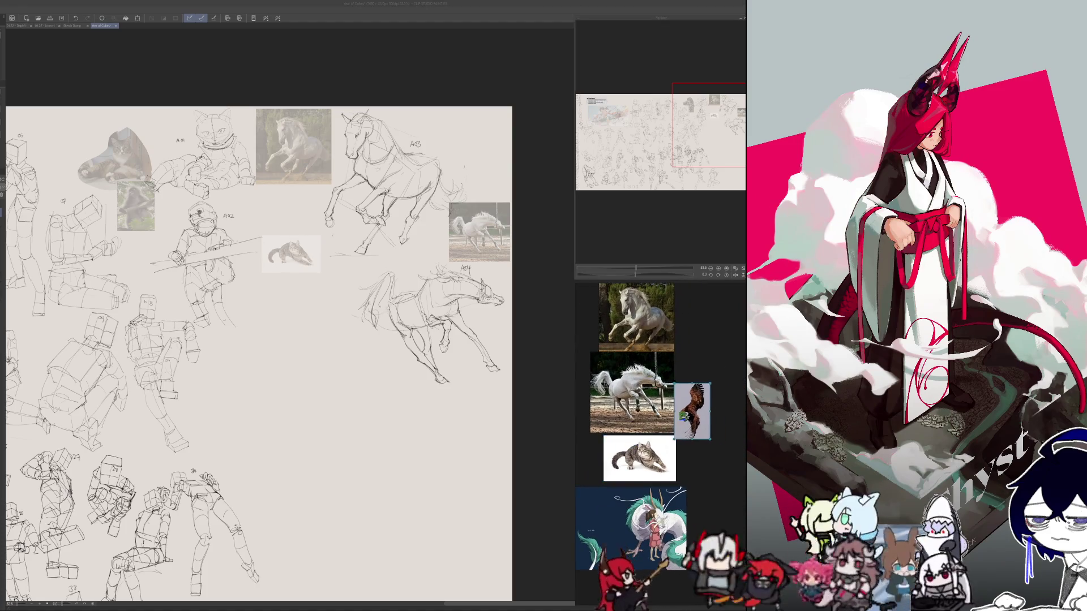
scroll(300, 308, "up", 3)
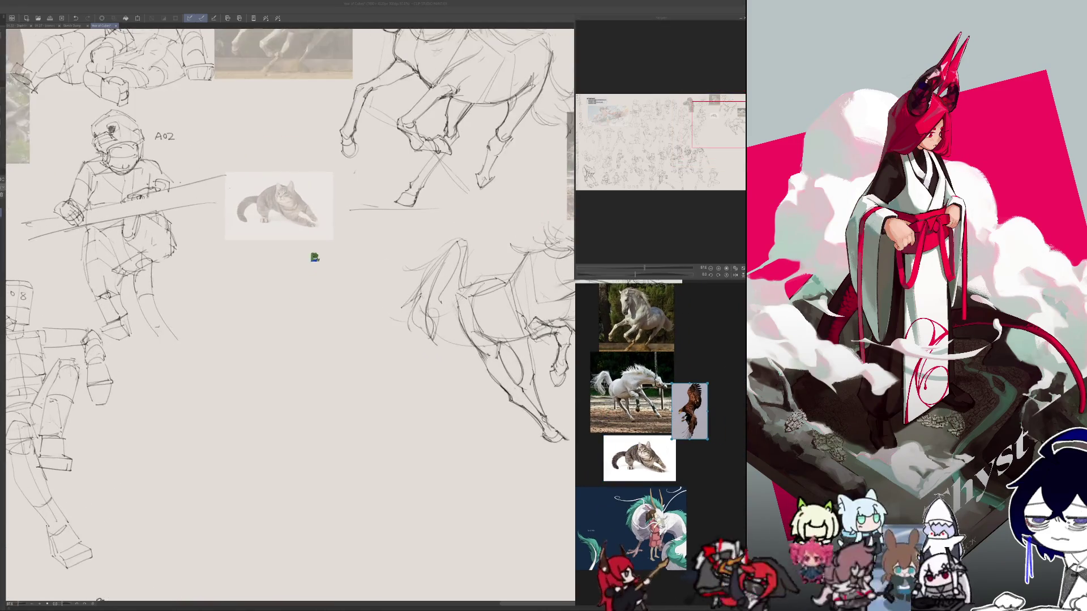
scroll(315, 257, "up", 2)
key("ctrl+z")
mouse_move(272, 287)
left_mouse_down()
mouse_move(272, 261)
mouse_move(313, 259)
mouse_move(274, 294)
left_mouse_up()
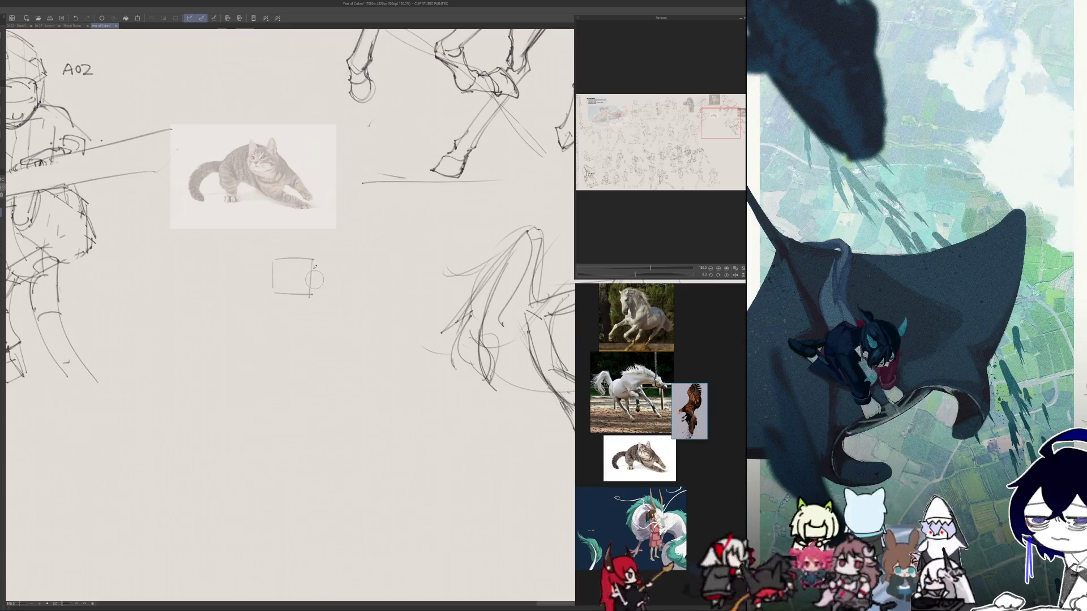
- Complete the small box, draw a line across its middle, and sketch a wedge below, checking mirrored
mouse_move(322, 264)
left_mouse_down()
mouse_move(318, 297)
mouse_move(322, 262)
left_mouse_up()
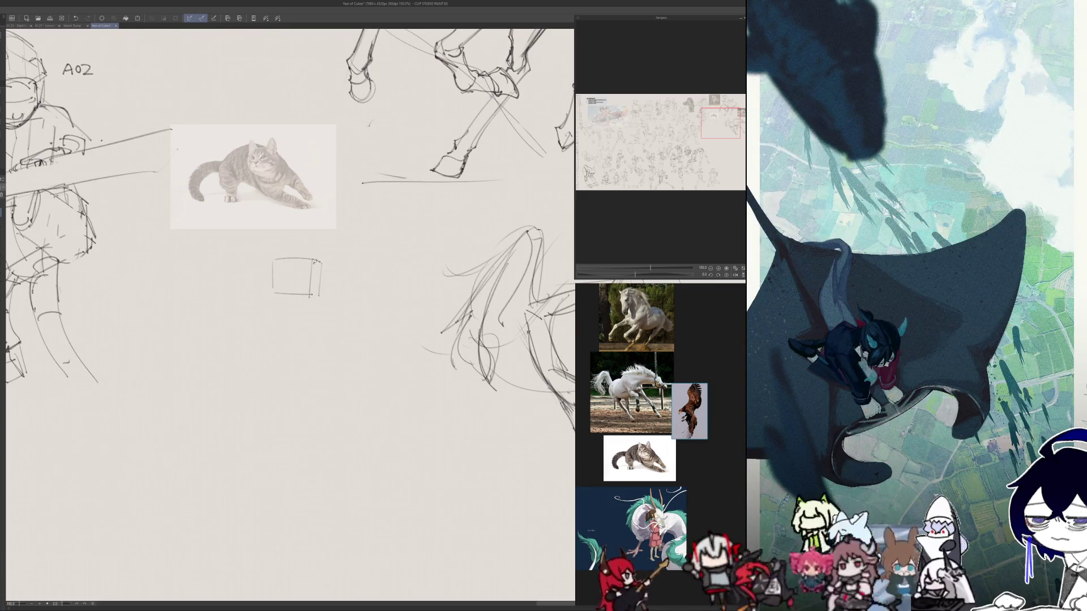
key("h")
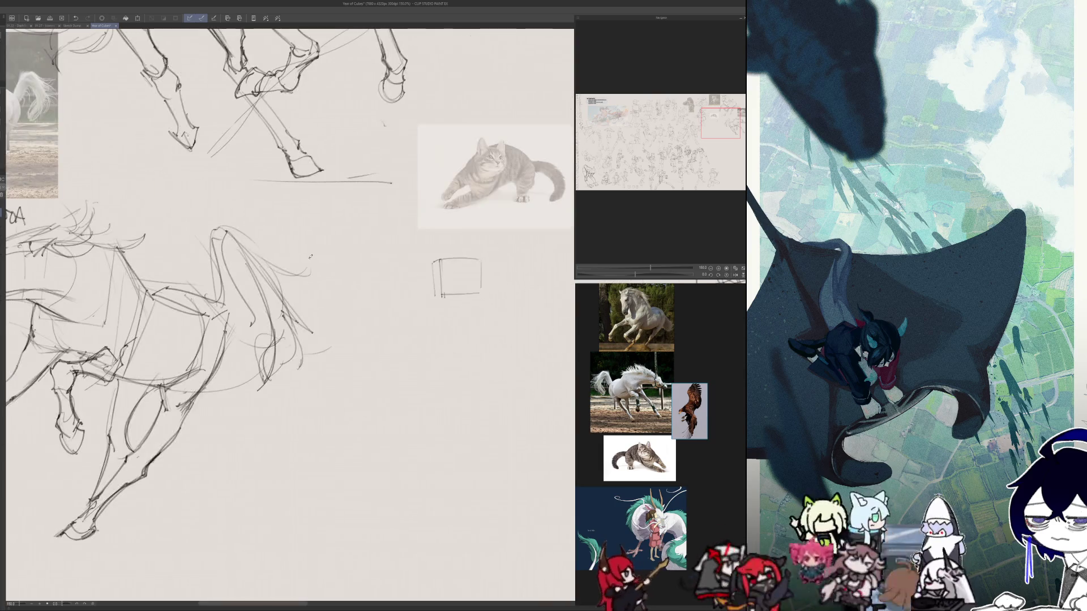
left_click_drag(433, 276, 481, 274)
key("h")
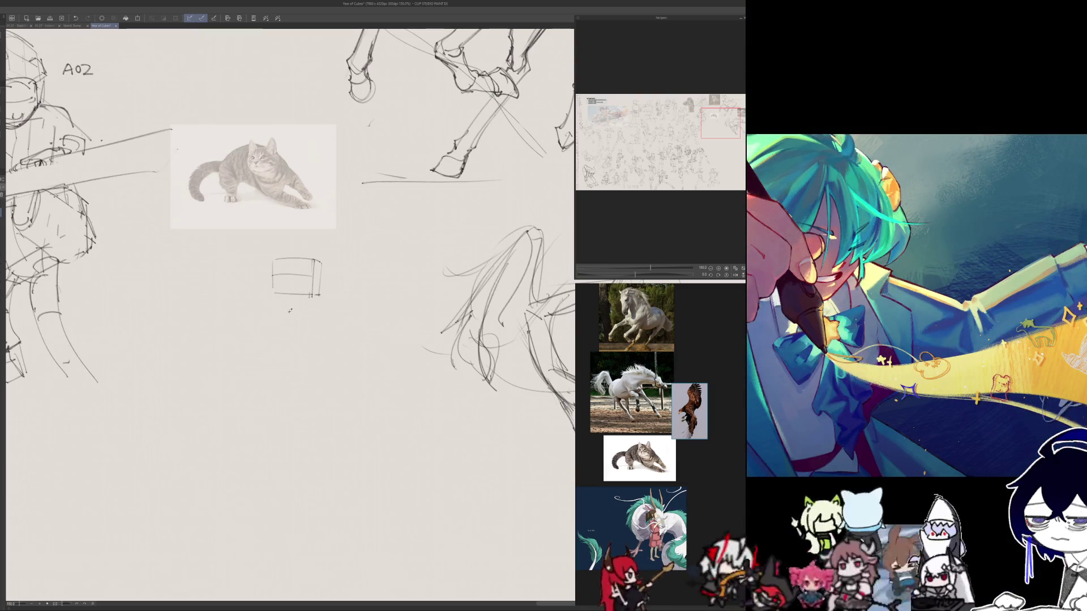
mouse_move(287, 306)
left_mouse_down()
mouse_move(296, 332)
mouse_move(341, 305)
mouse_move(333, 292)
left_mouse_up()
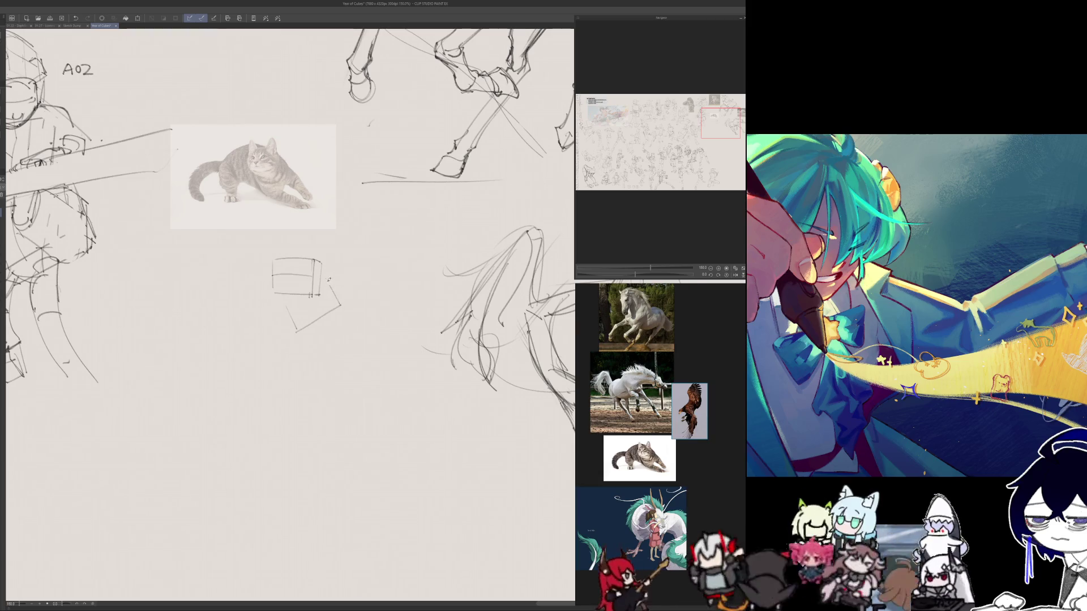
key("h")
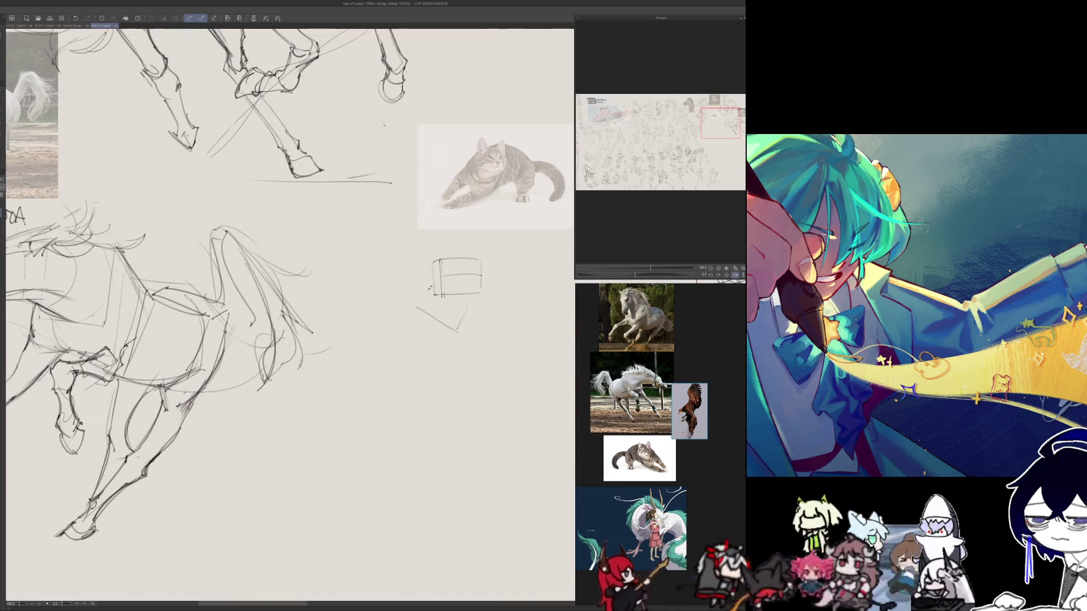
key("h")
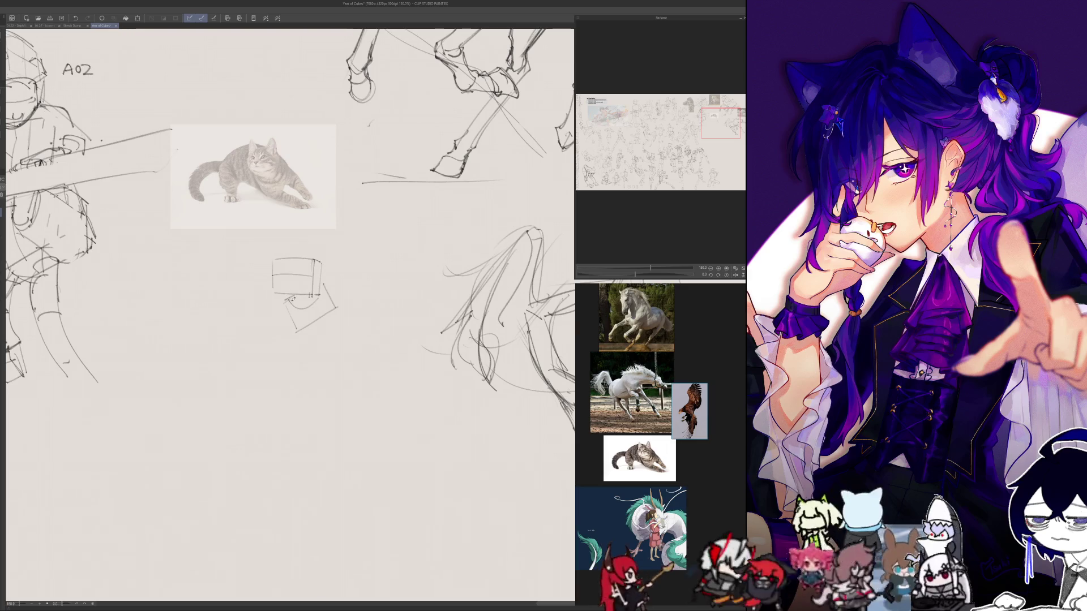
- Sketch curves inside the cube, fix its left and right edges, and draw a pointed ear on top
mouse_move(299, 307)
left_mouse_down()
mouse_move(320, 306)
mouse_move(316, 295)
left_mouse_up()
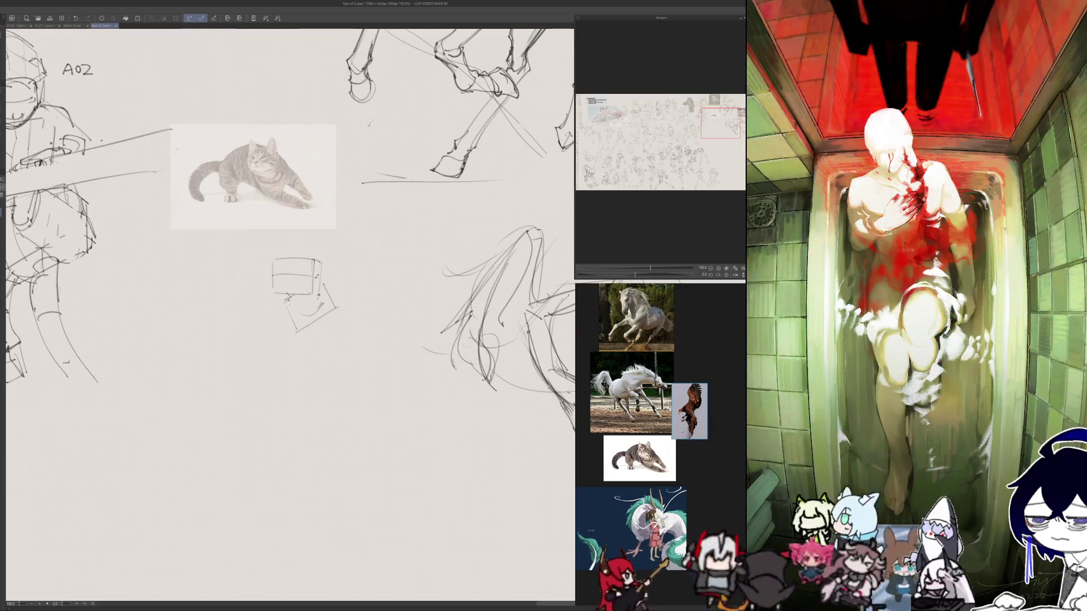
mouse_move(294, 306)
left_mouse_down()
mouse_move(320, 299)
mouse_move(296, 280)
mouse_move(294, 288)
left_mouse_up()
key("ctrl+z")
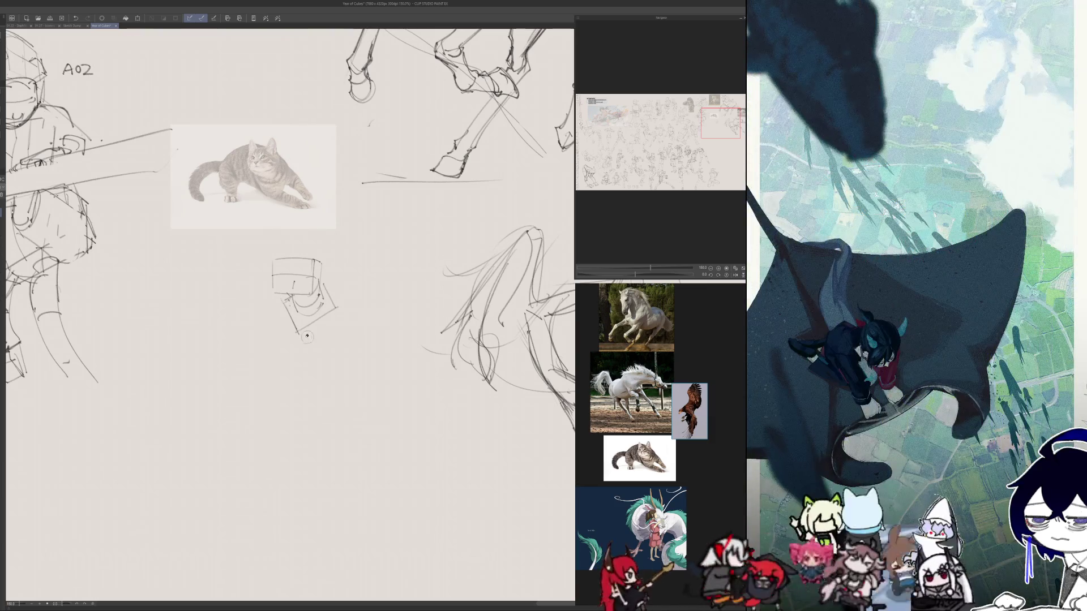
left_click_drag(284, 308, 295, 334)
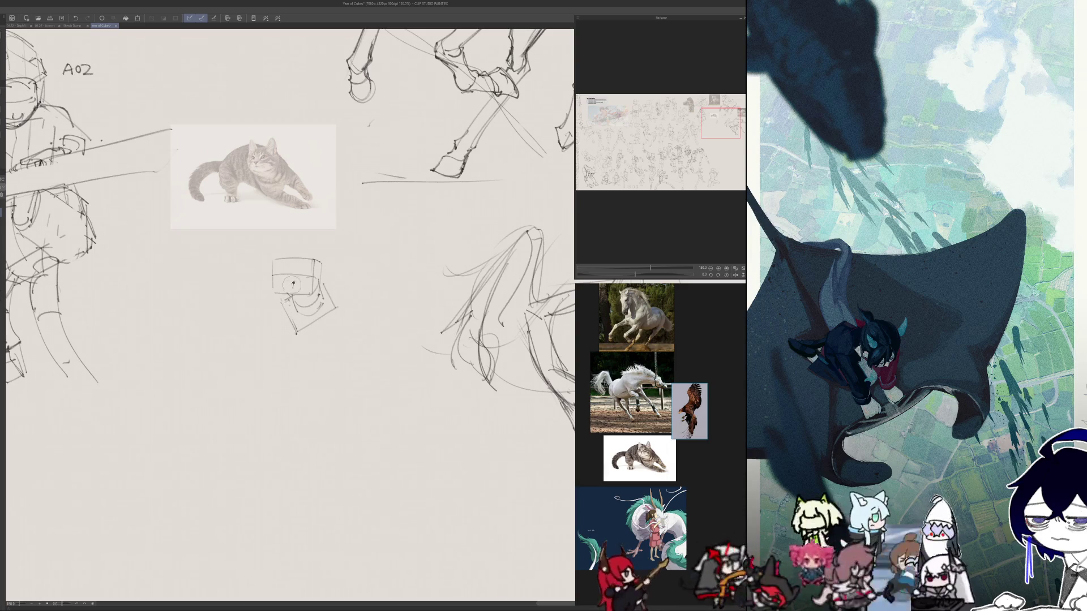
left_click_drag(272, 261, 276, 294)
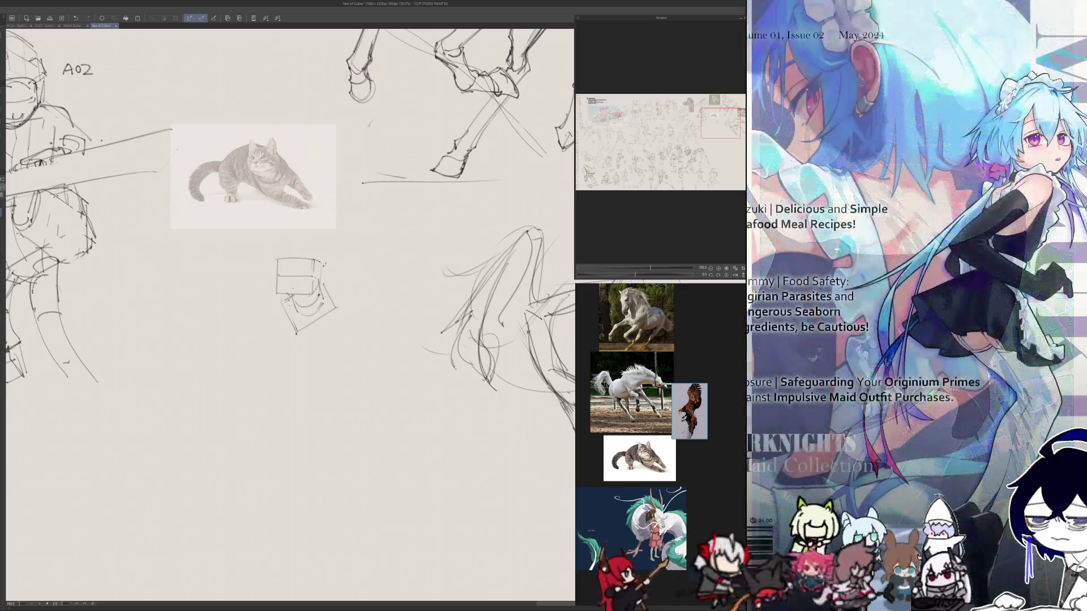
left_click_drag(322, 259, 322, 281)
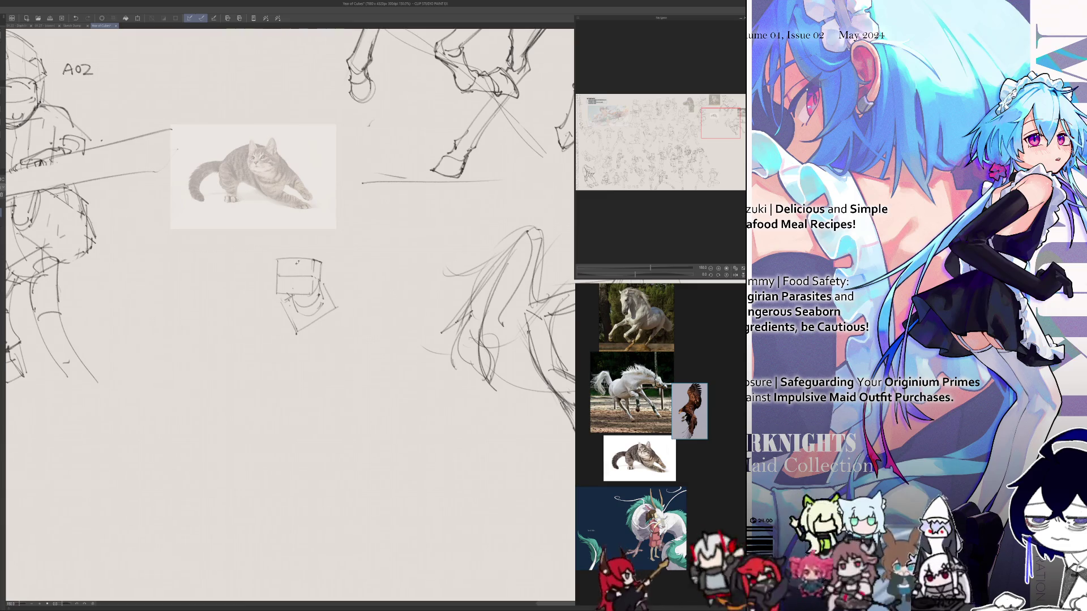
left_click_drag(278, 260, 323, 262)
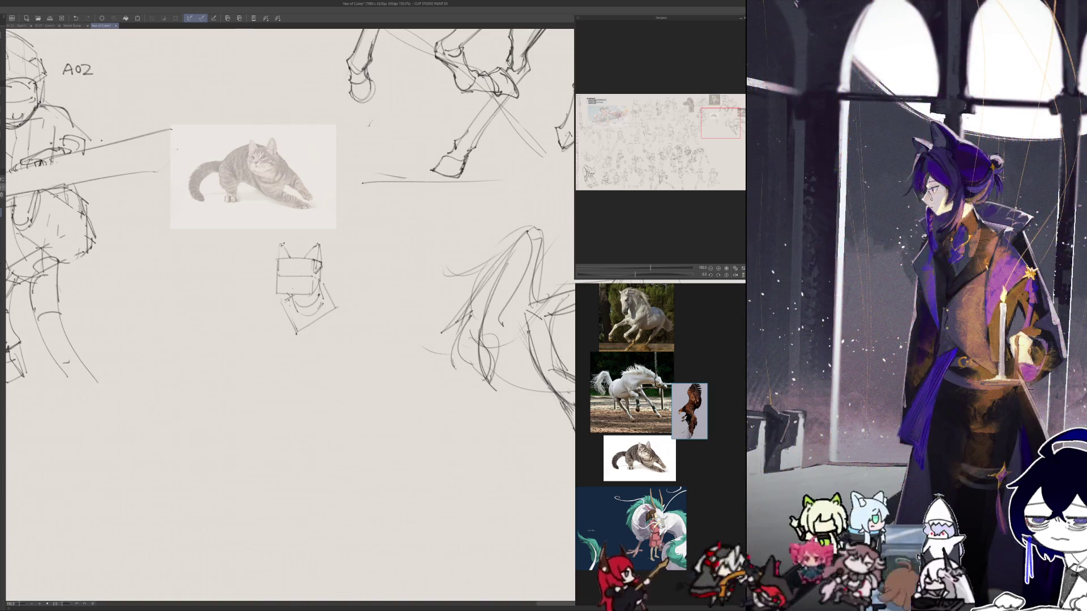
- Finish the ear, draw the body block's top and left edges, and add strokes beneath the head
left_click_drag(280, 244, 293, 258)
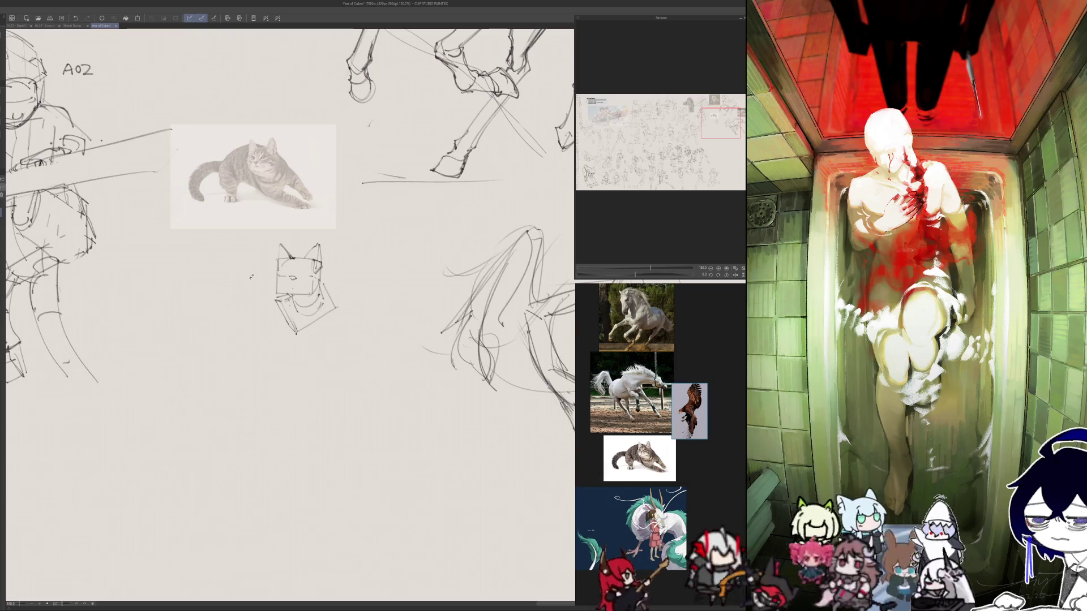
left_click_drag(238, 277, 246, 311)
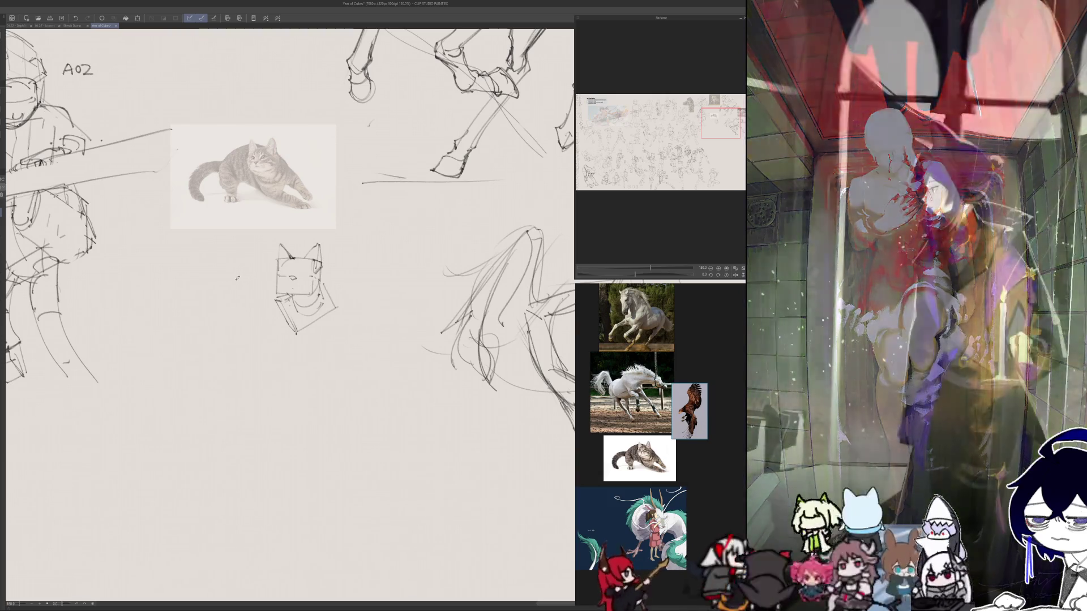
left_click_drag(235, 271, 277, 262)
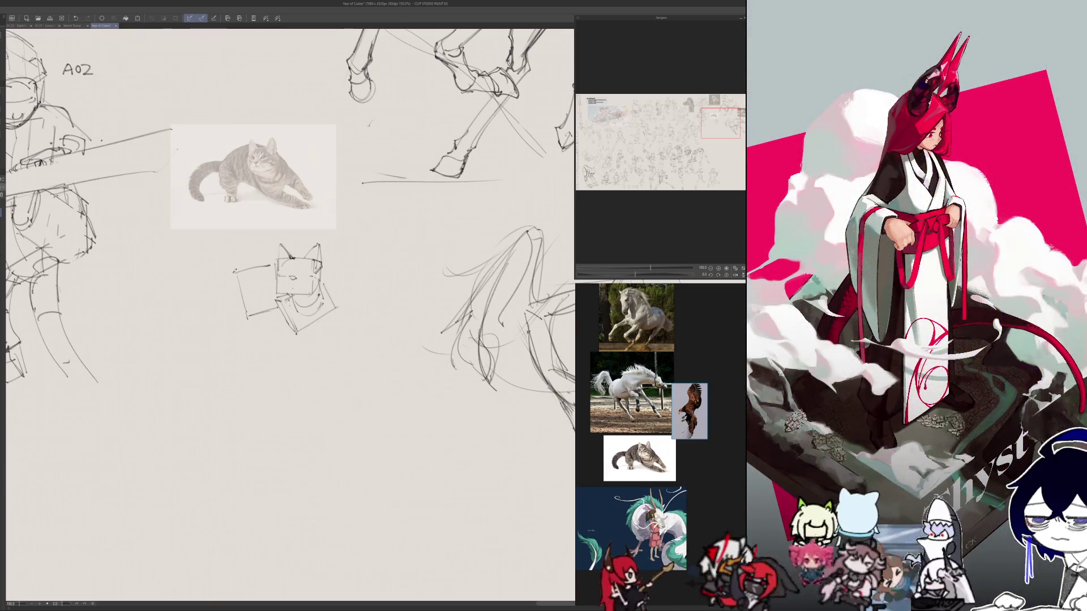
left_click_drag(233, 276, 244, 314)
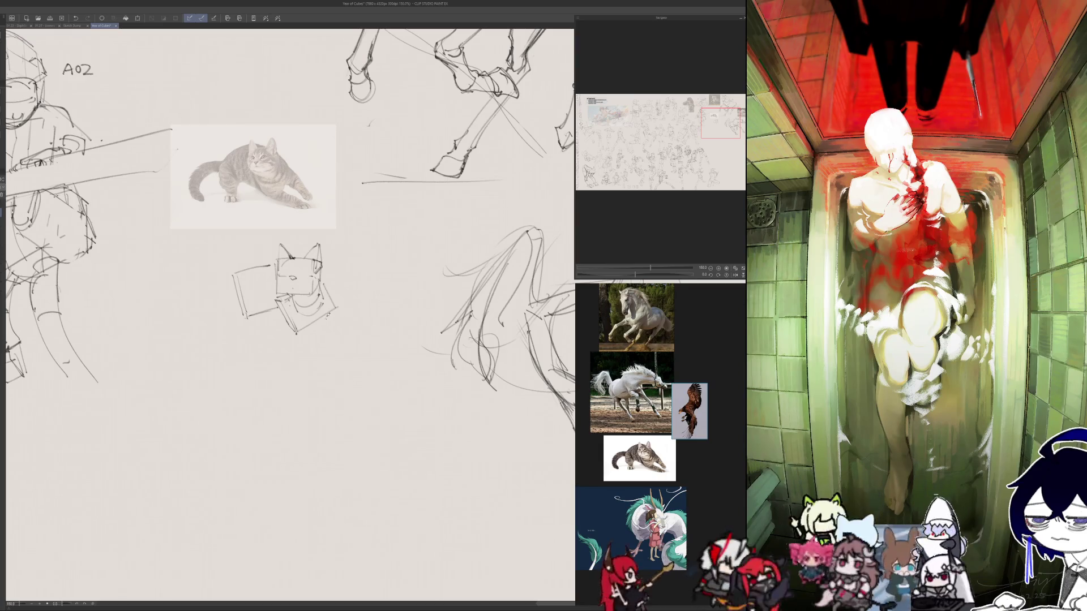
left_click_drag(329, 310, 319, 335)
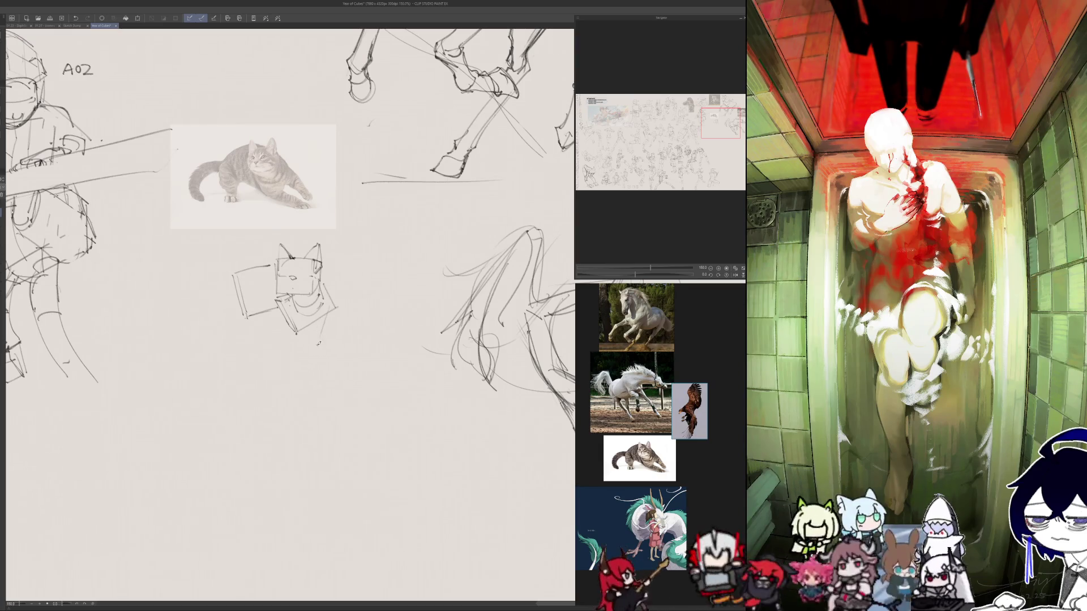
key("h")
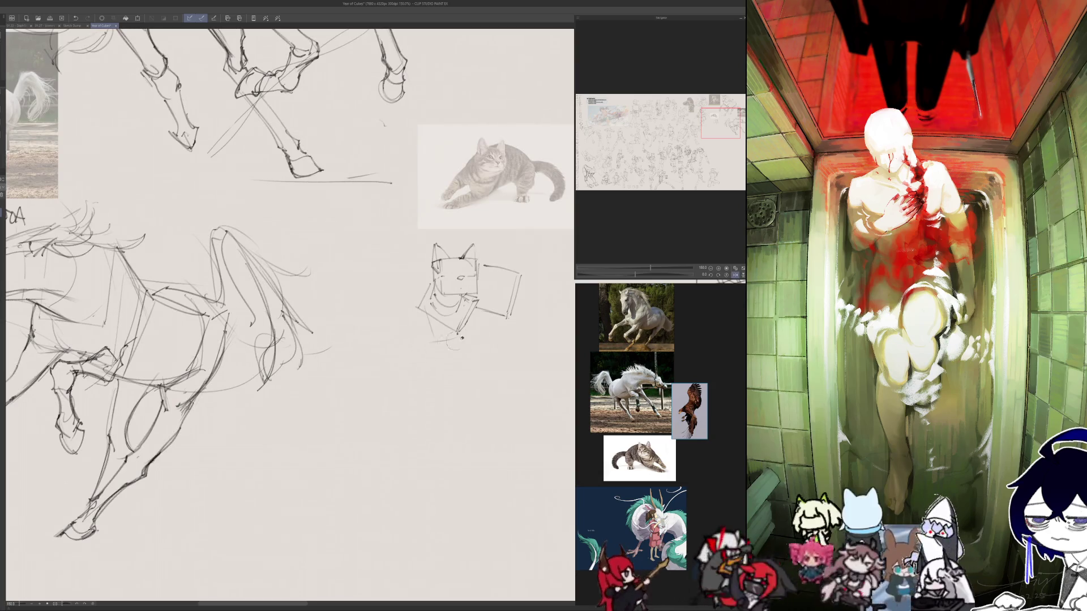
key("h")
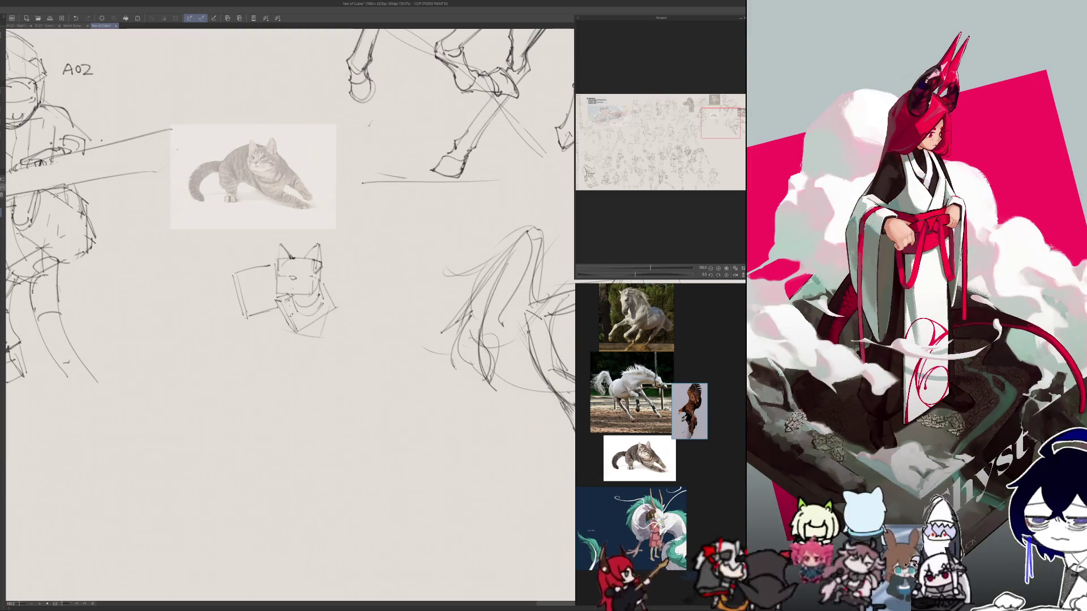
mouse_move(299, 326)
left_mouse_down()
mouse_move(324, 320)
mouse_move(323, 337)
mouse_move(326, 322)
left_mouse_up()
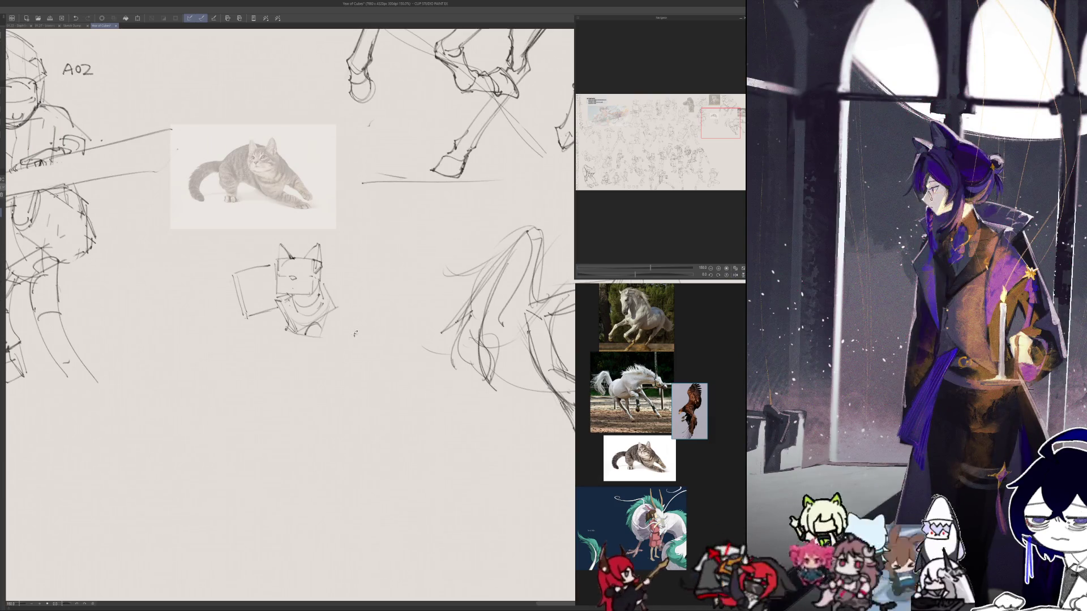
- Sketch a small paw circle and a curl beside the cat, checking it in a mirrored view
left_click_drag(346, 333, 342, 334)
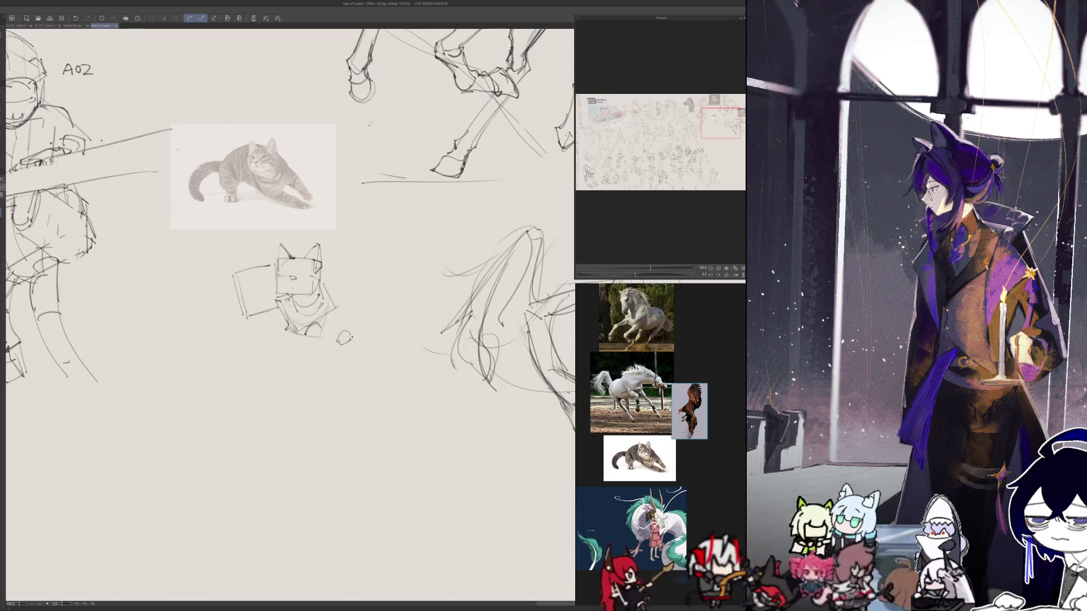
key("h")
left_click_drag(435, 324, 406, 332)
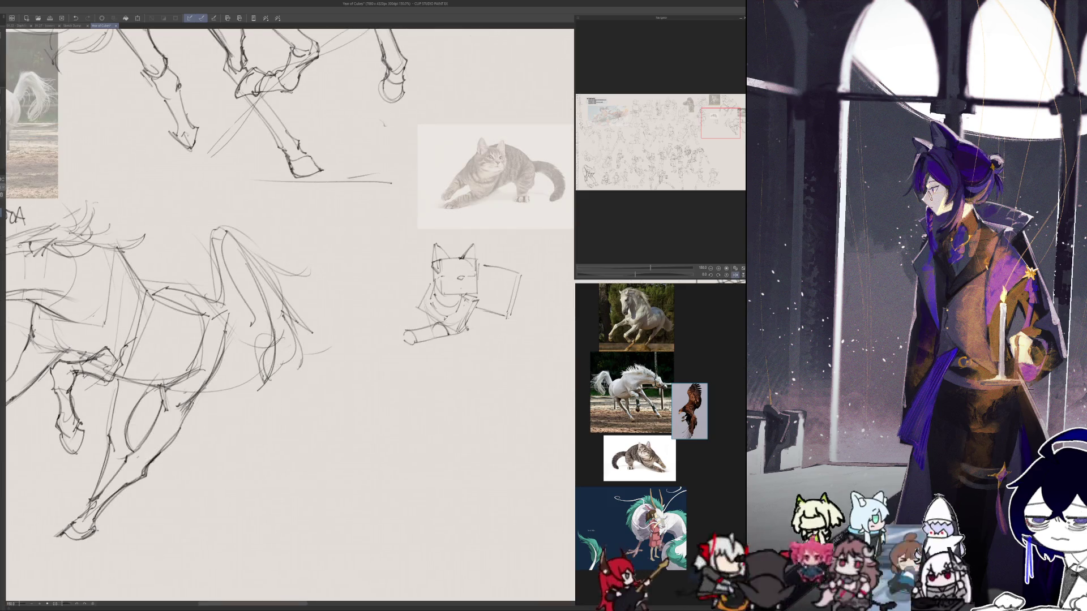
key("h")
left_click_drag(342, 299, 321, 318)
key("h")
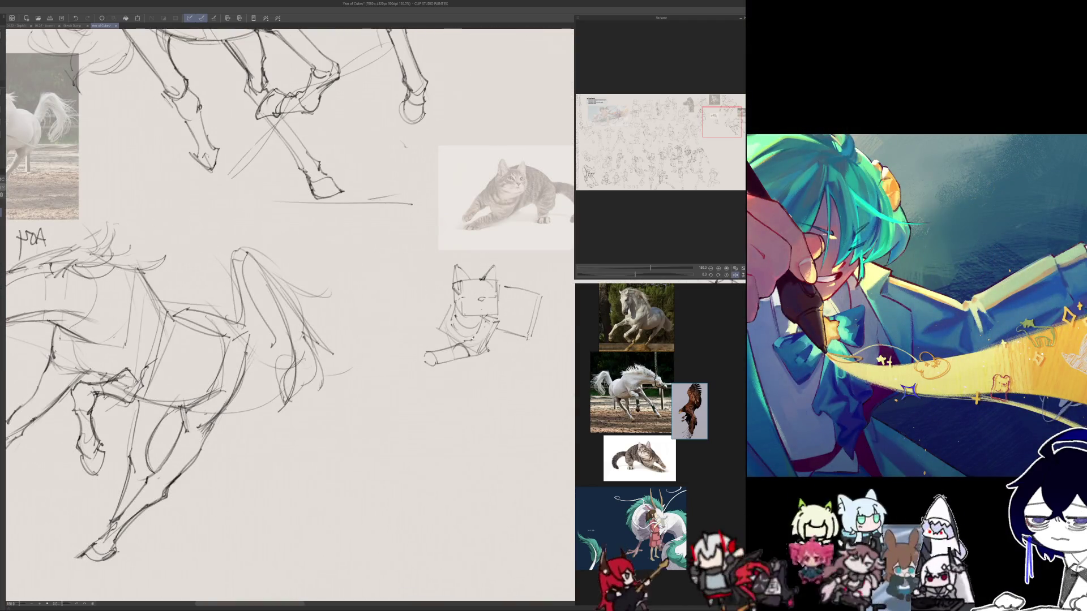
key("h")
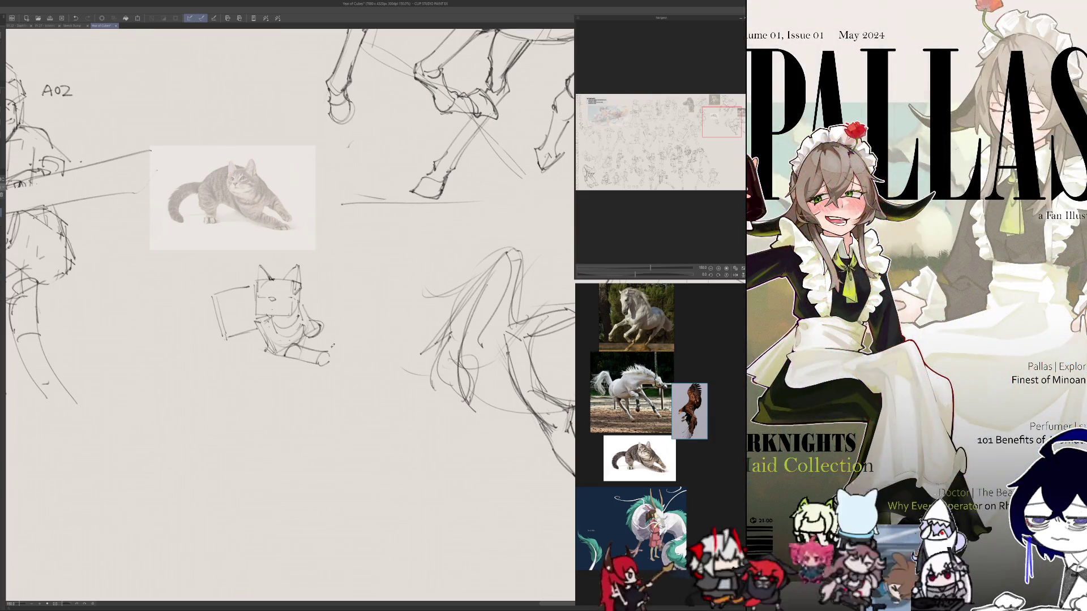
mouse_move(329, 346)
left_mouse_down()
mouse_move(343, 350)
mouse_move(320, 338)
left_mouse_up()
key("h")
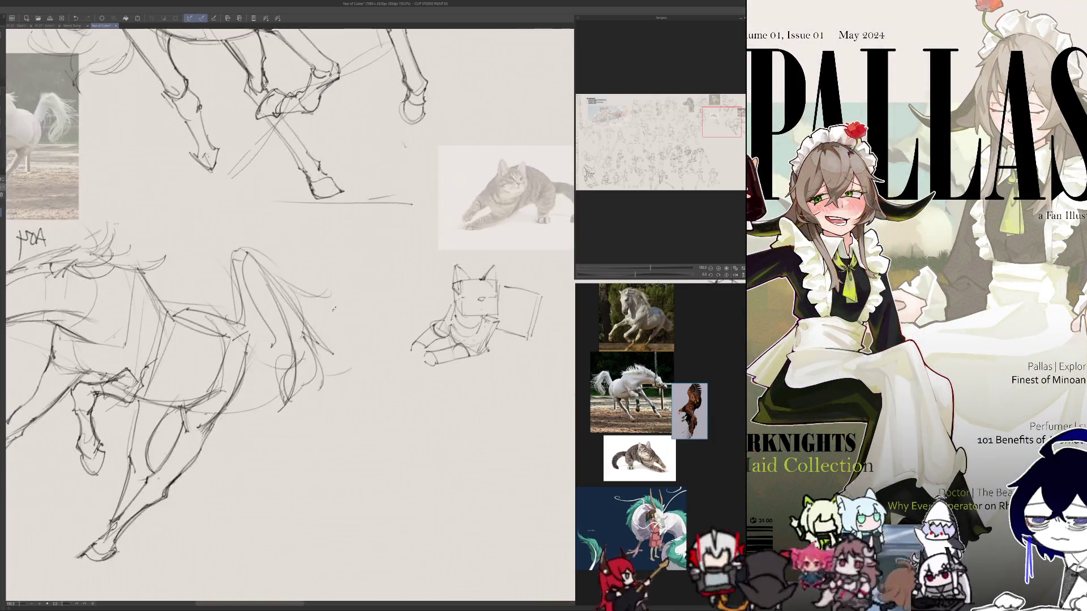
key("h")
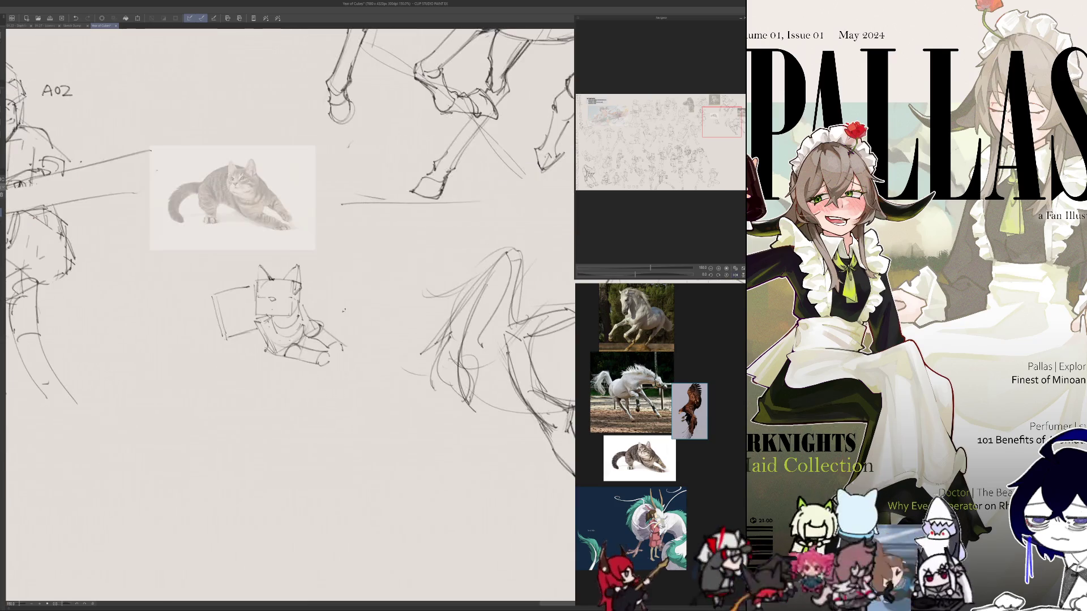
- Try the front paw lines, undo both attempts, and redraw the box's left edge more upright
mouse_move(337, 350)
left_mouse_down()
mouse_move(347, 356)
mouse_move(338, 361)
left_mouse_up()
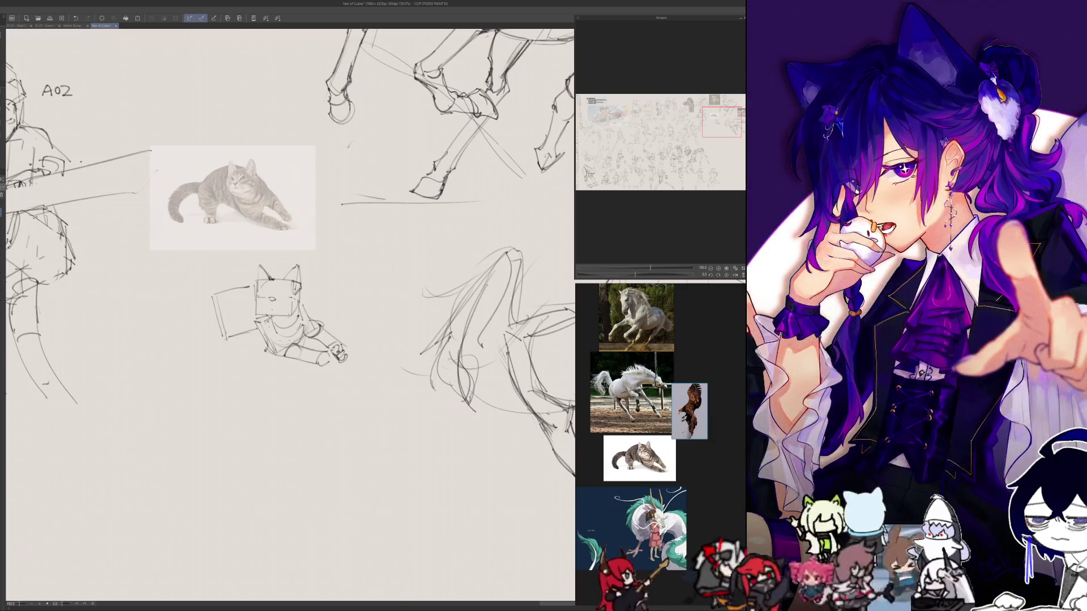
key("h")
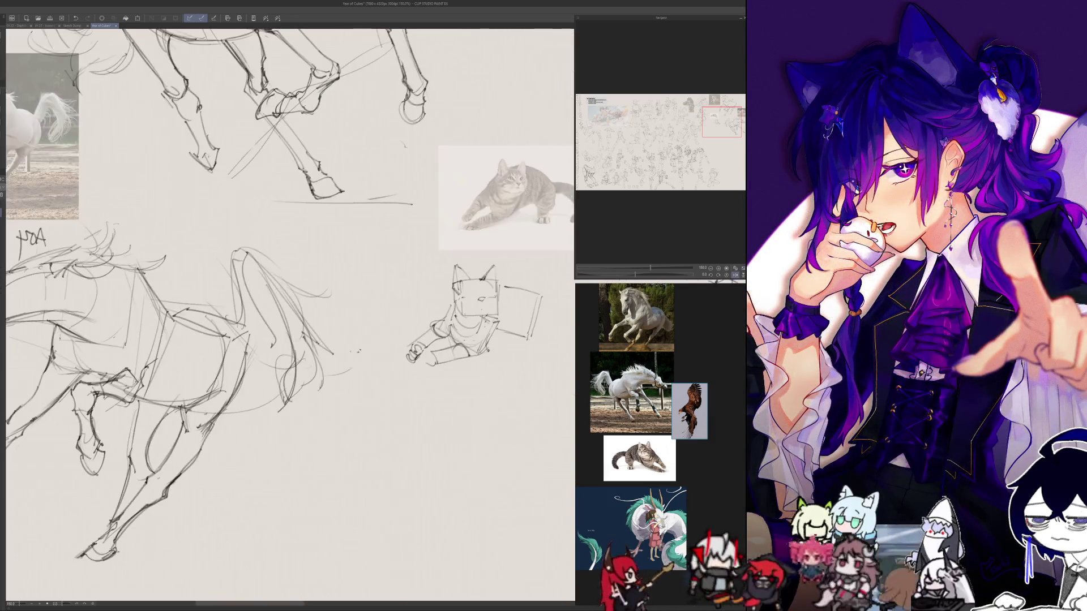
key("ctrl+z")
mouse_move(427, 357)
left_mouse_down()
mouse_move(469, 356)
mouse_move(421, 374)
left_mouse_up()
key("ctrl+z")
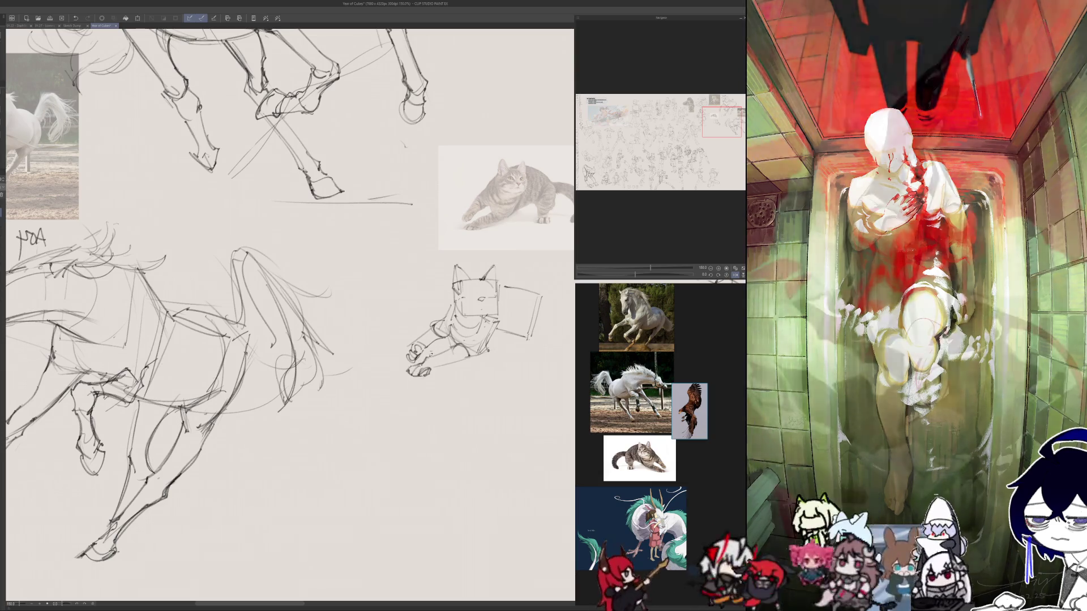
key("h")
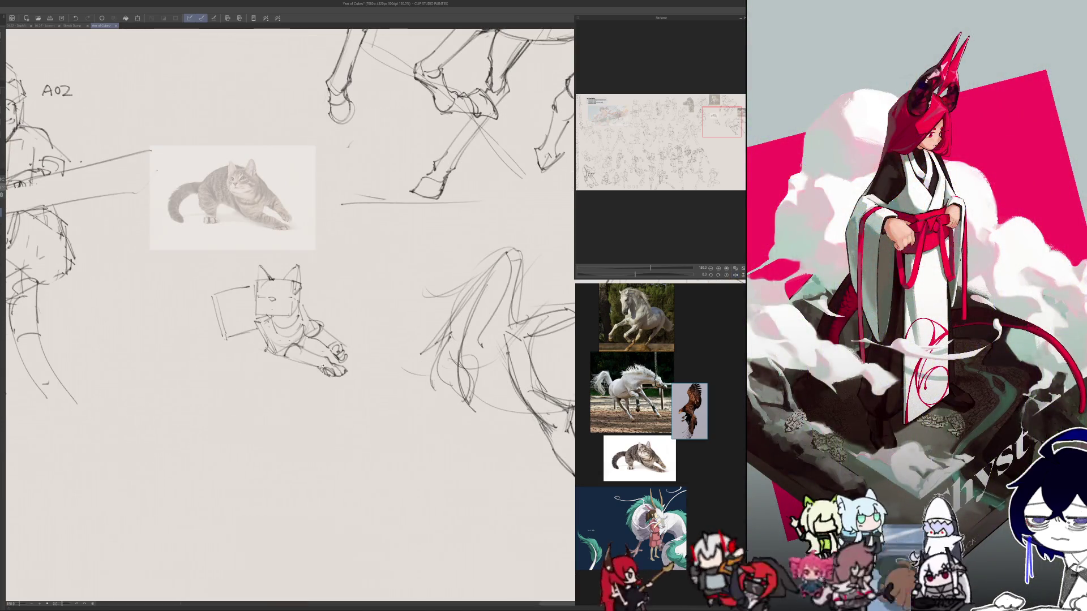
key("h")
key("h")
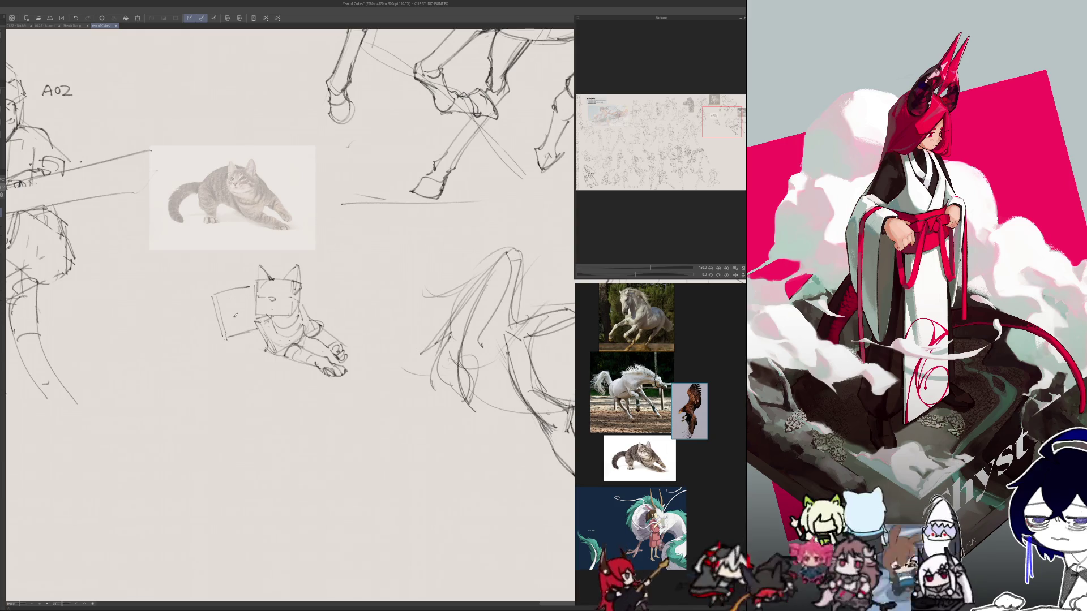
left_click_drag(222, 338, 219, 290)
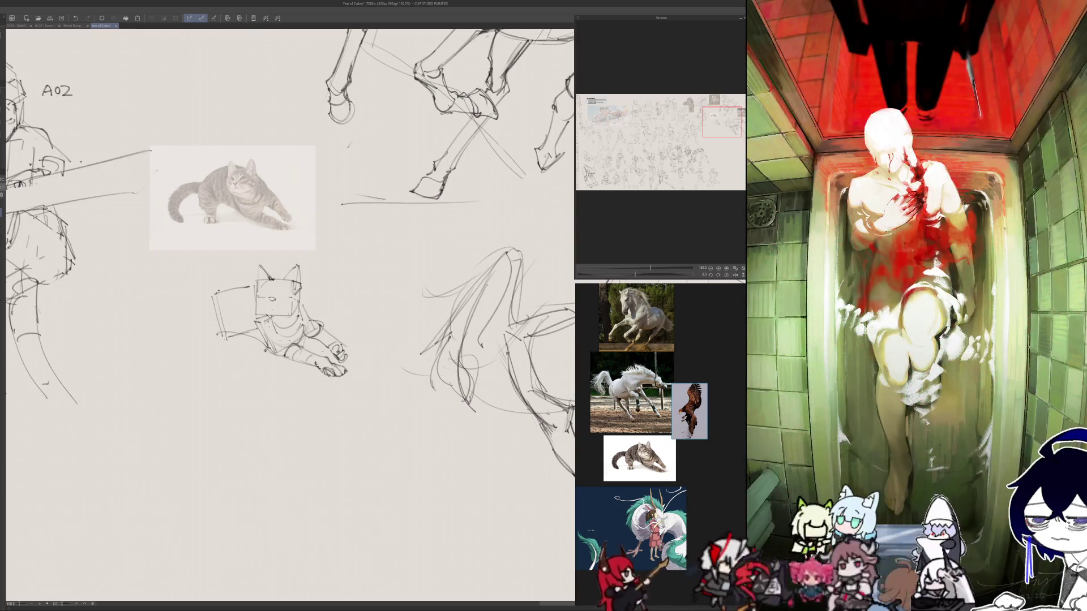
key("h")
key("h")
key("h")
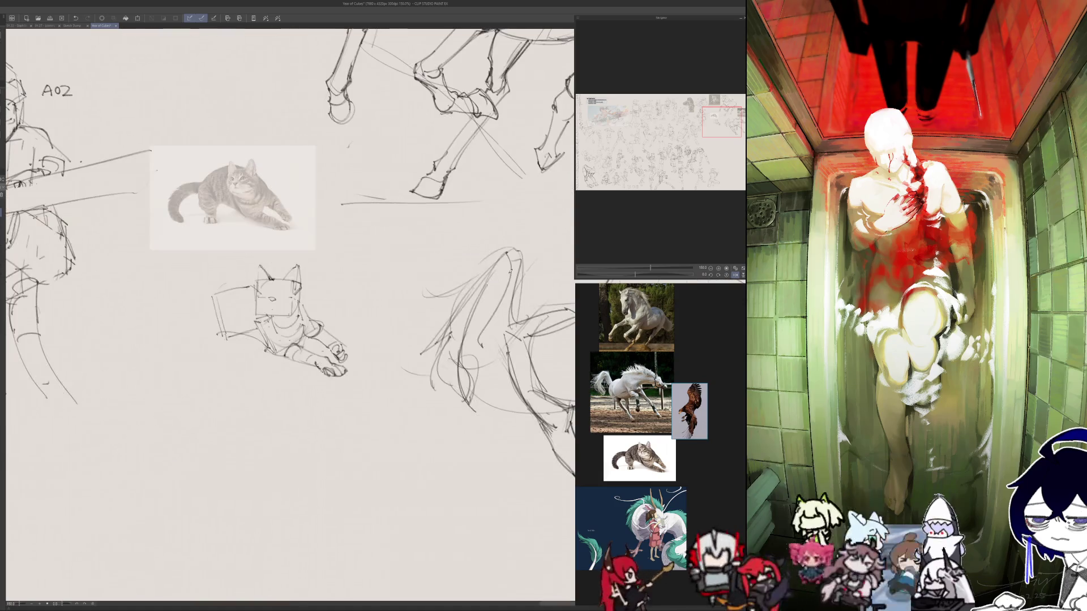
key("h")
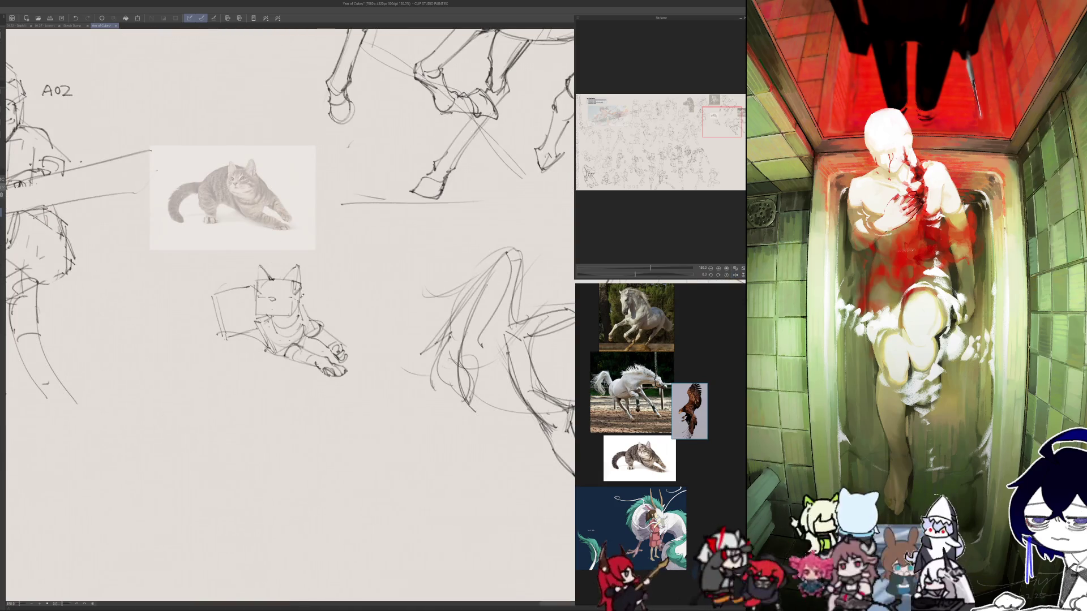
- Sketch the hindquarters box's left side and corner plus the hind leg below, checking mirrored
mouse_move(206, 300)
left_mouse_down()
mouse_move(222, 278)
mouse_move(261, 266)
left_mouse_up()
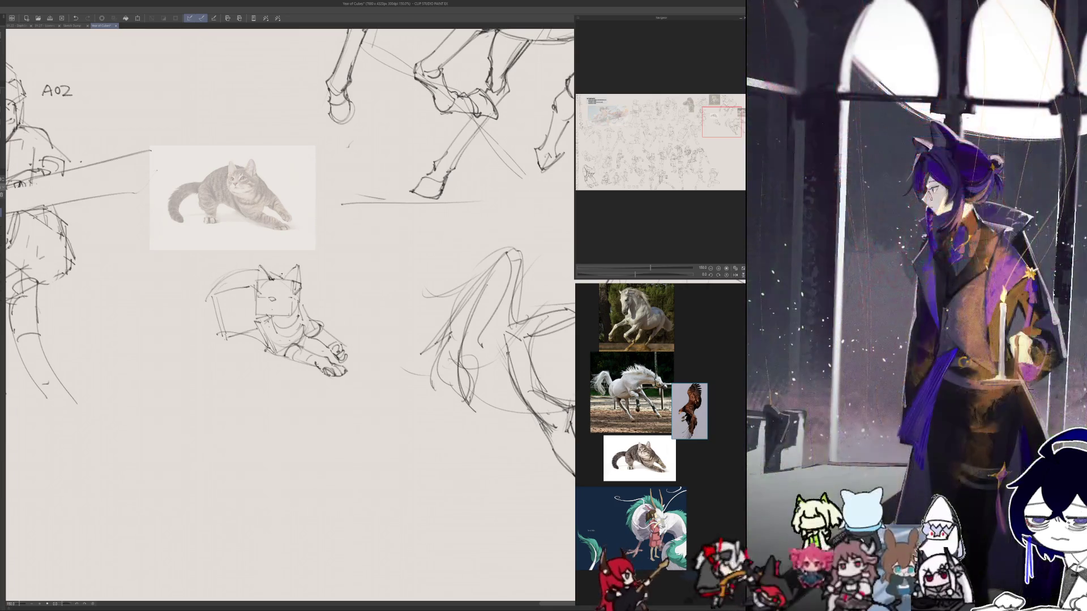
mouse_move(215, 298)
left_mouse_down()
mouse_move(239, 283)
mouse_move(226, 330)
mouse_move(217, 331)
mouse_move(214, 290)
mouse_move(207, 311)
left_mouse_up()
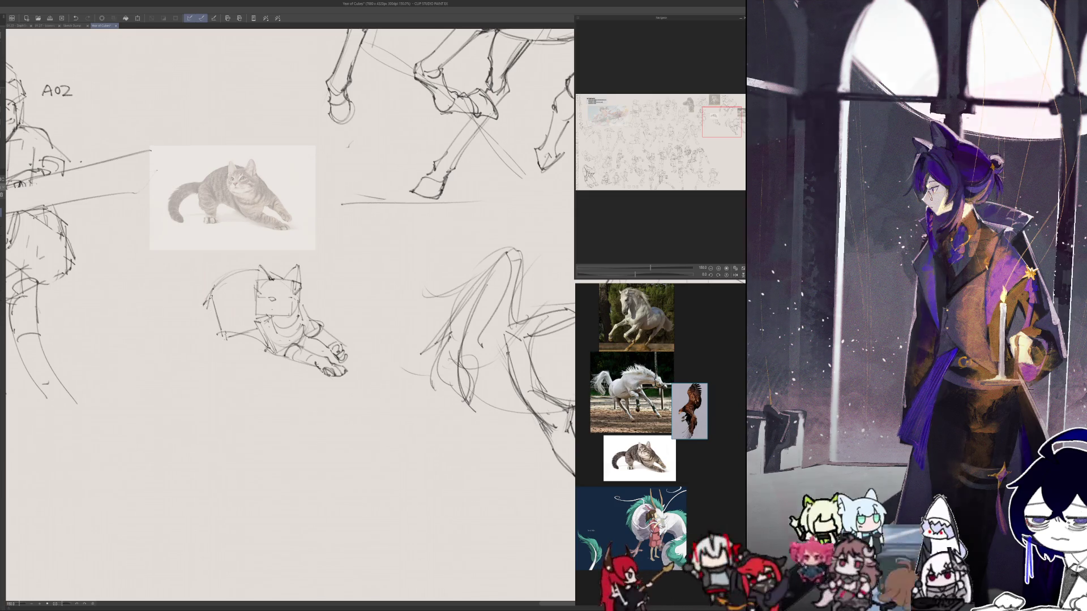
mouse_move(206, 322)
left_mouse_down()
mouse_move(225, 317)
mouse_move(227, 333)
mouse_move(210, 338)
left_mouse_up()
left_click_drag(220, 300, 225, 342)
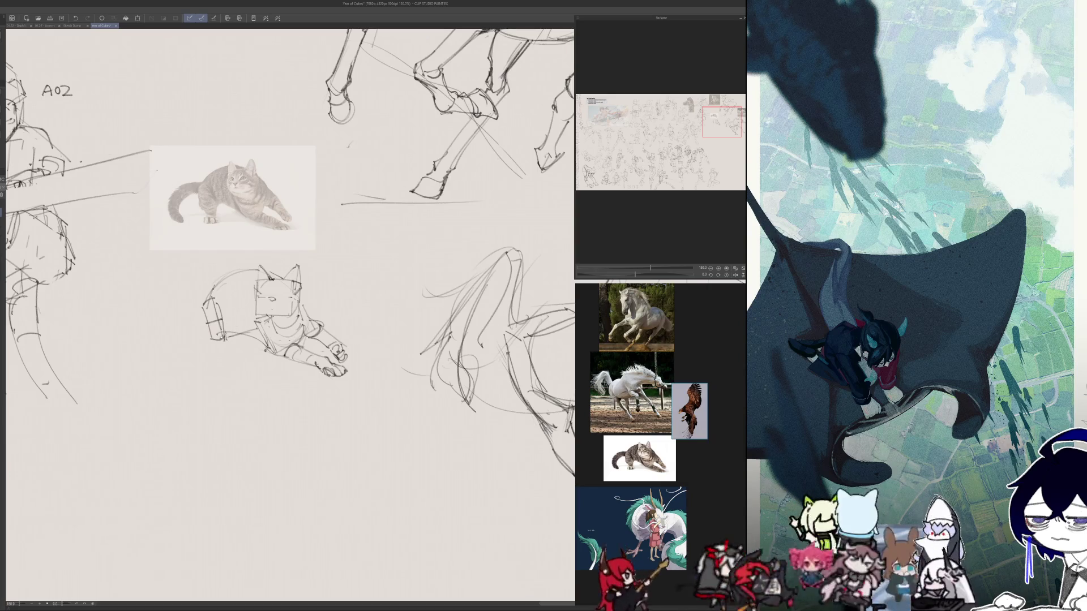
key("h")
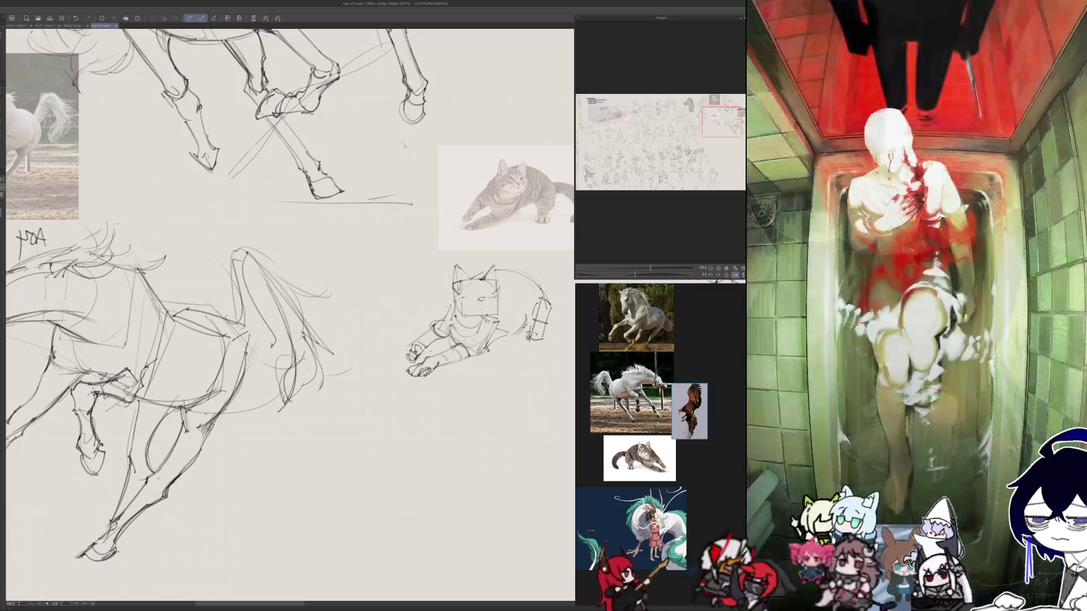
key("h")
key("h")
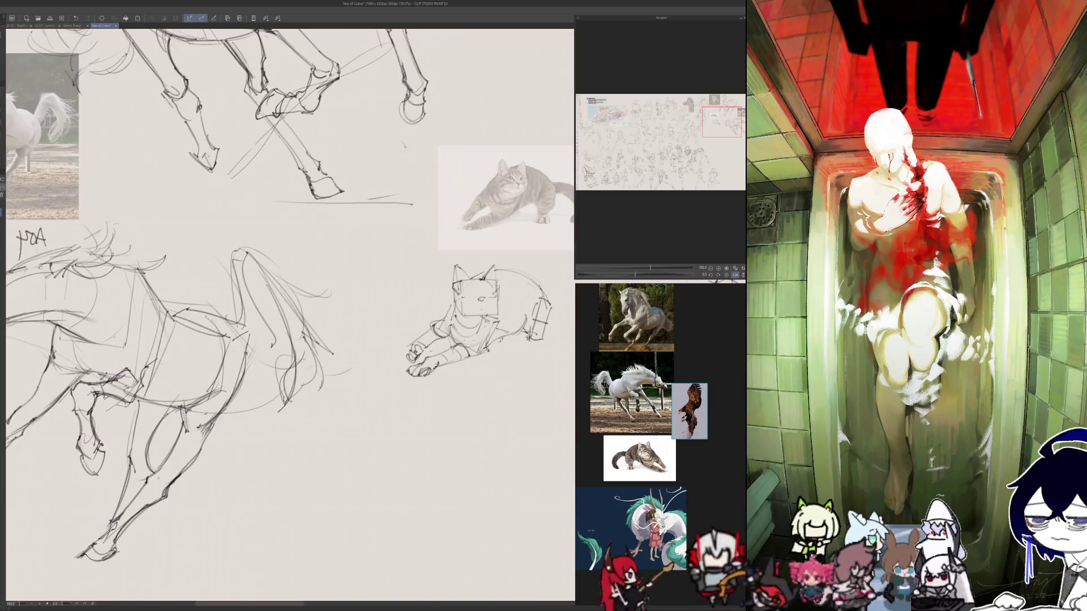
key("h")
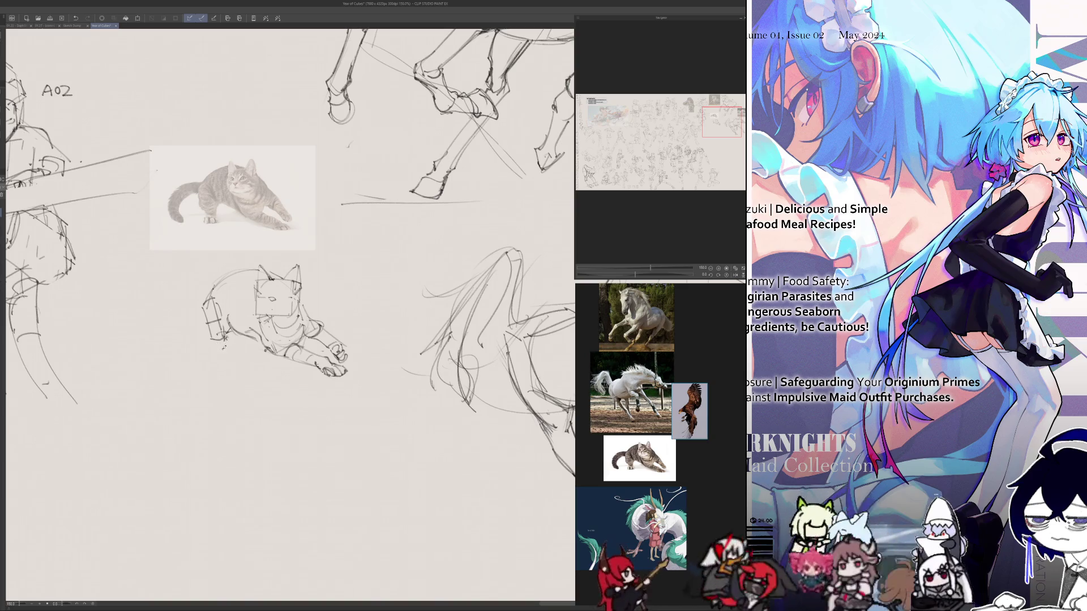
- Mark the hind paw with a ground line under it and start the tail curve
left_click_drag(229, 339, 220, 347)
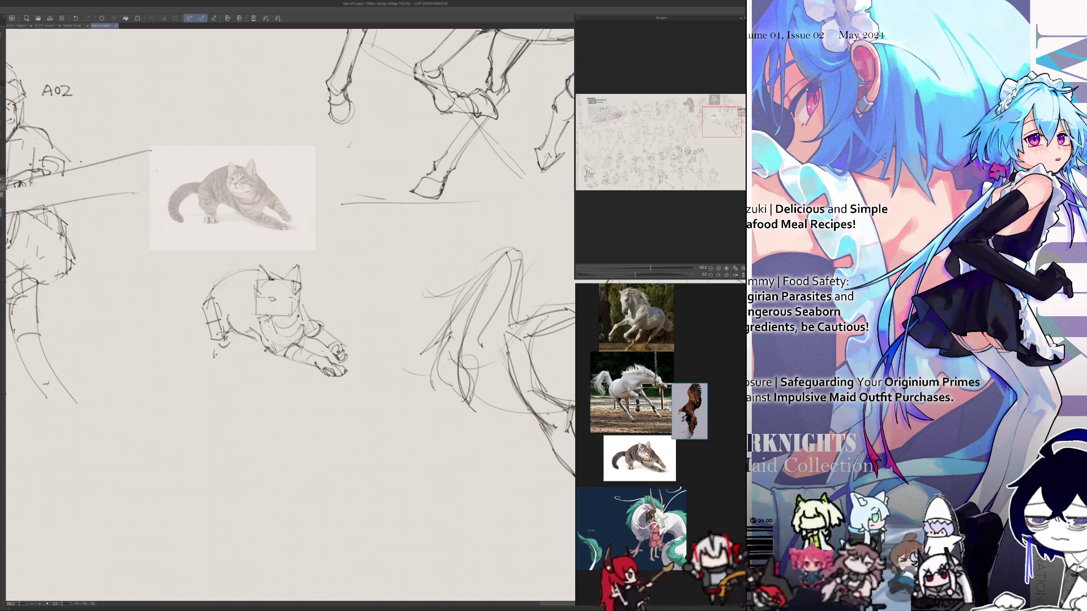
key("h")
left_click_drag(516, 357, 539, 356)
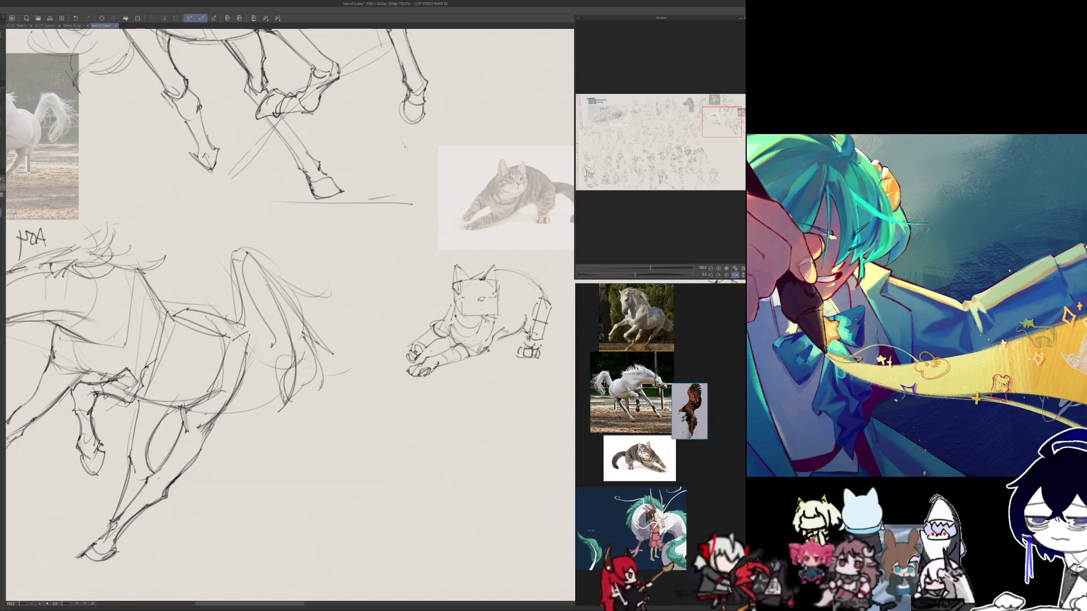
key("h")
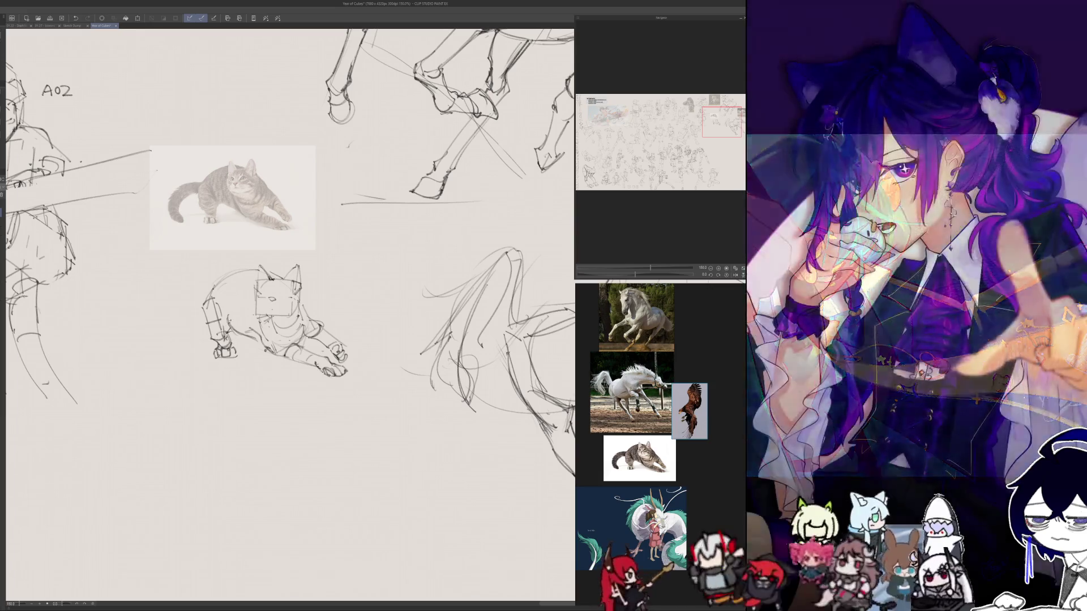
left_click_drag(149, 322, 178, 360)
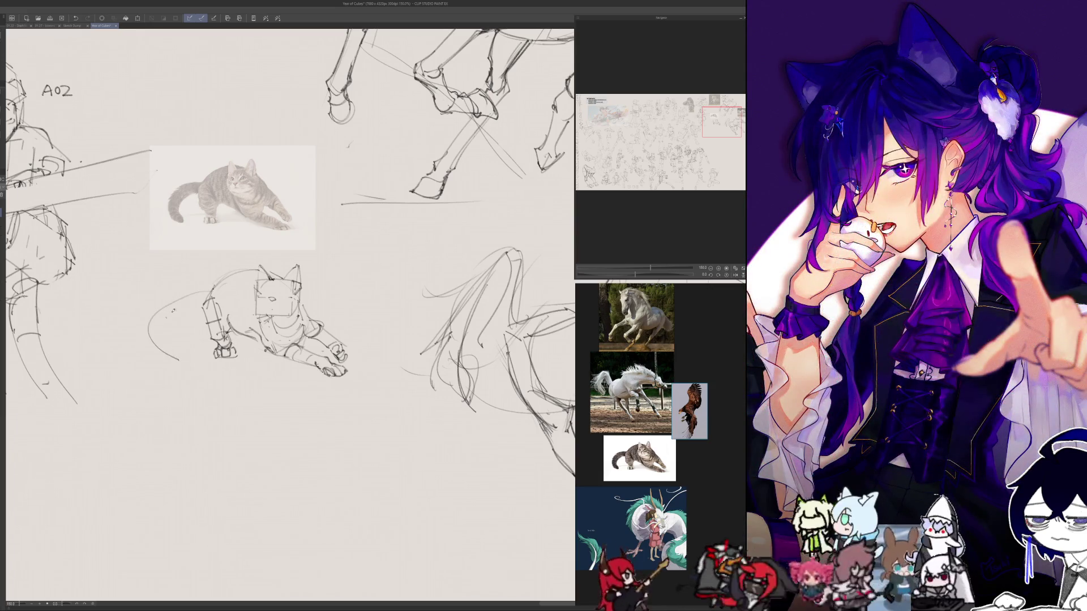
- Draw a long curving tail arcing out and down from the cat's rear to its tip
left_click_drag(213, 287, 151, 340)
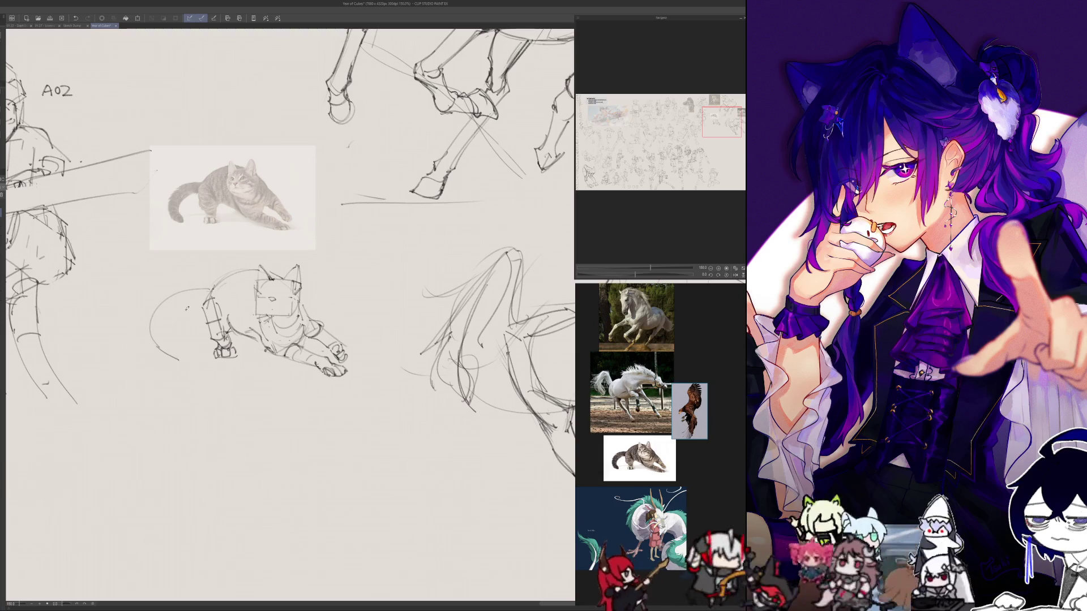
left_click_drag(168, 330, 166, 339)
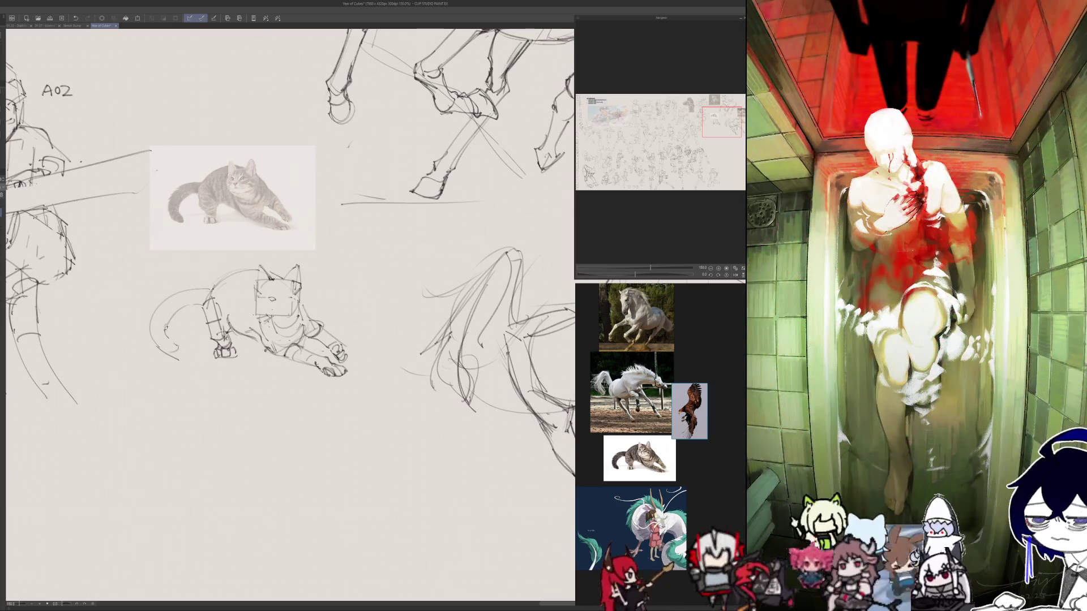
left_click_drag(168, 338, 177, 356)
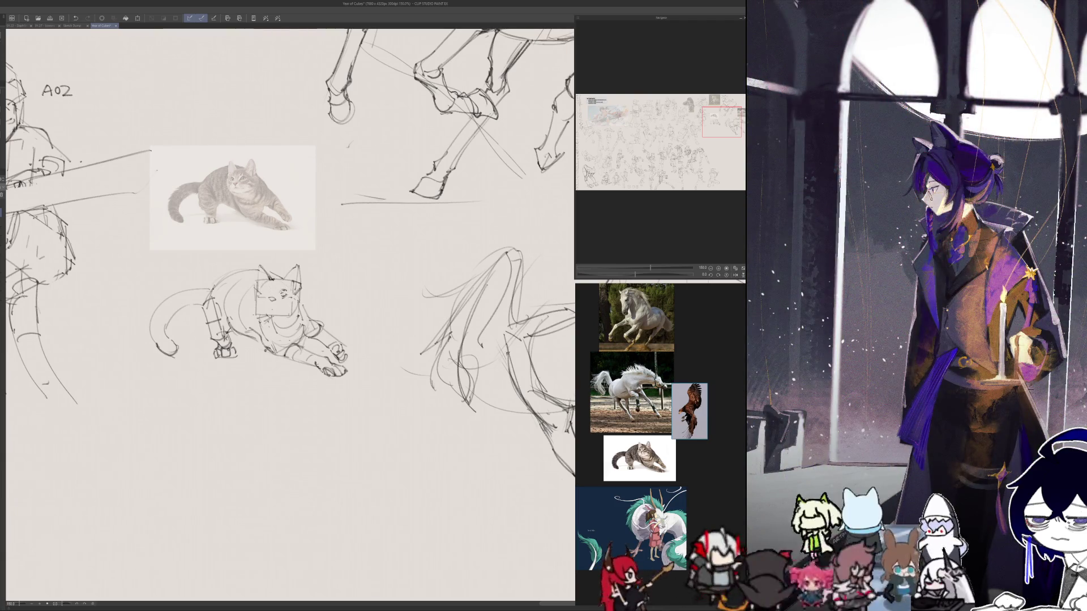
- Add face detail and redraw the cat's back line, checking it with the canvas mirrored
left_click_drag(260, 289, 266, 295)
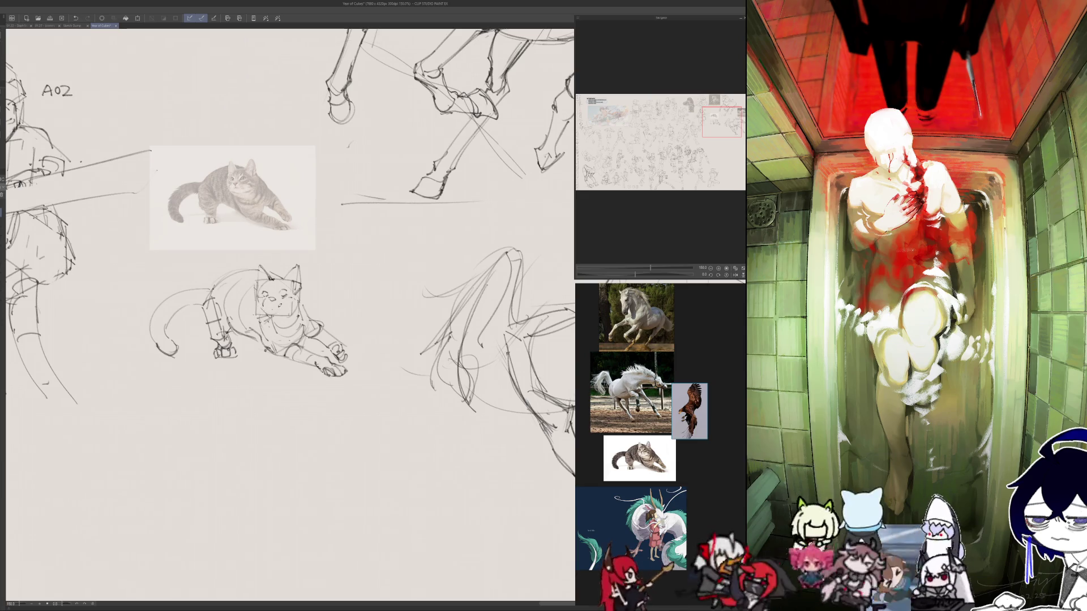
key("h")
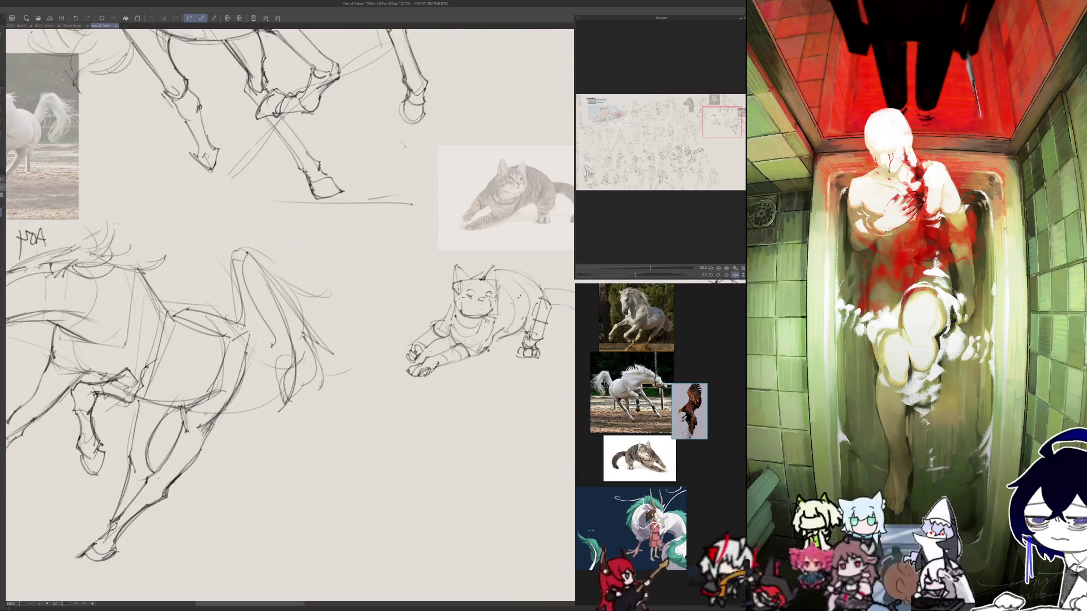
key("h")
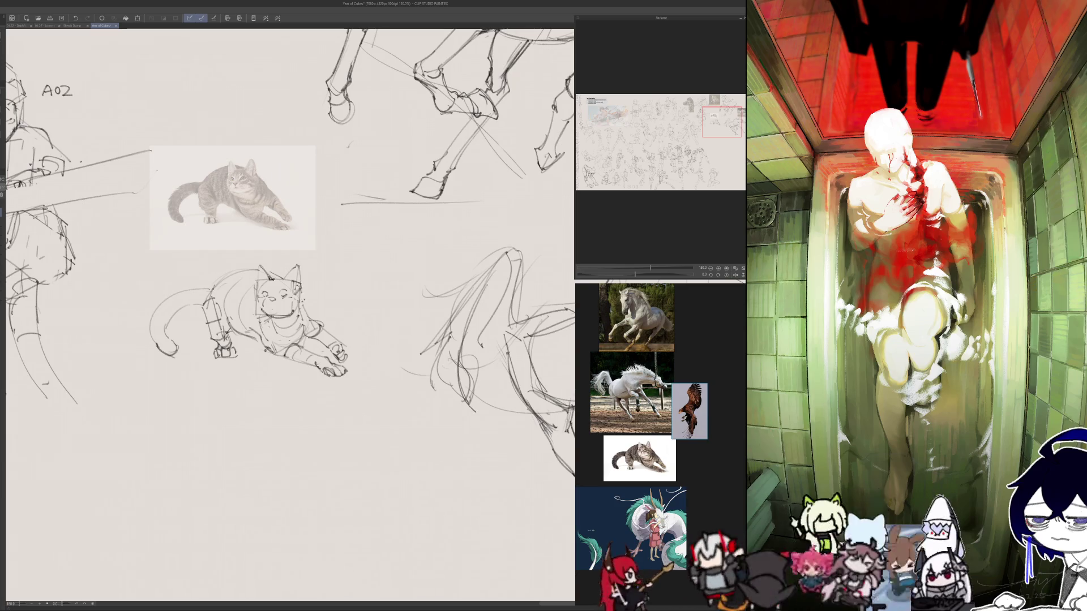
key("h")
key("h")
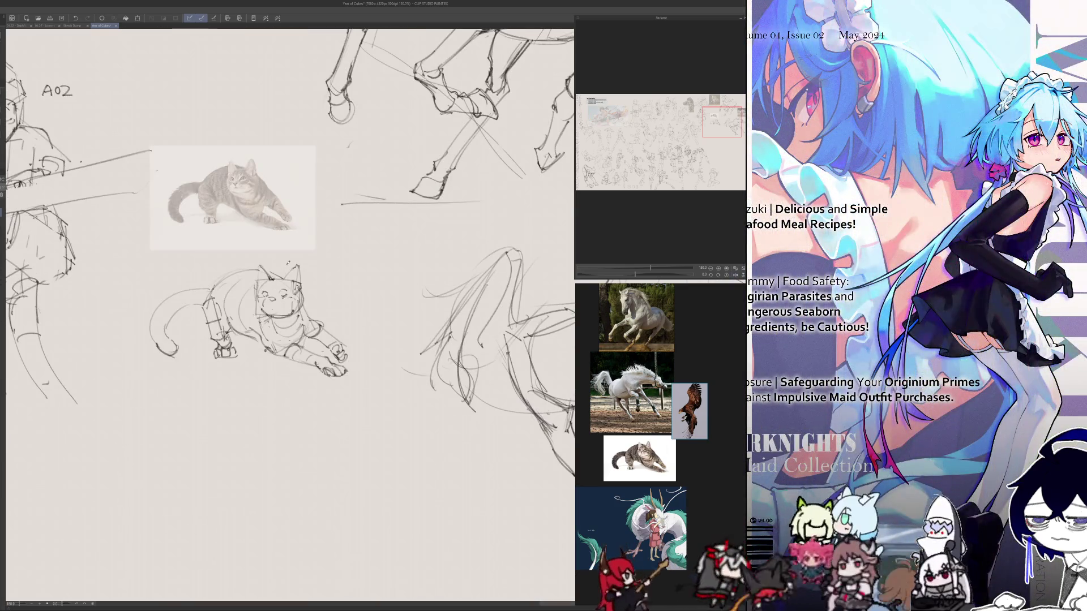
key("h")
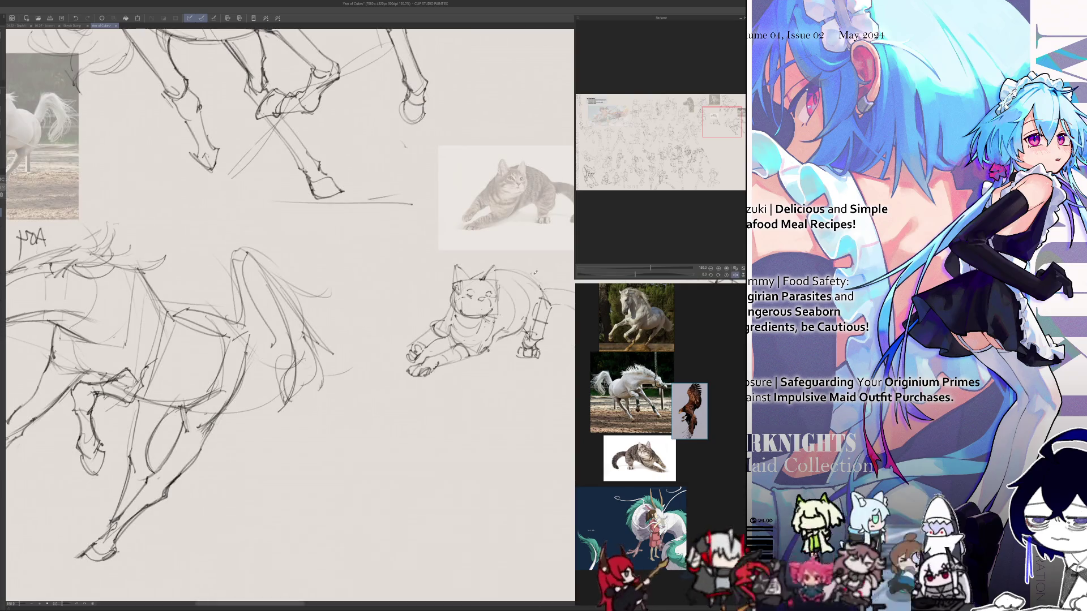
left_click_drag(552, 291, 493, 272)
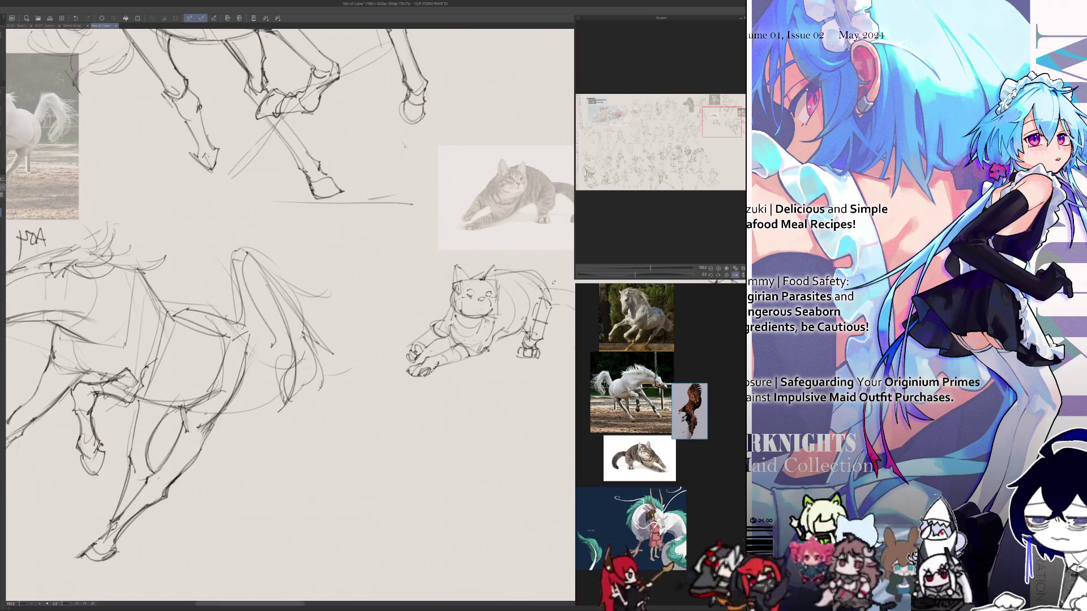
key("h")
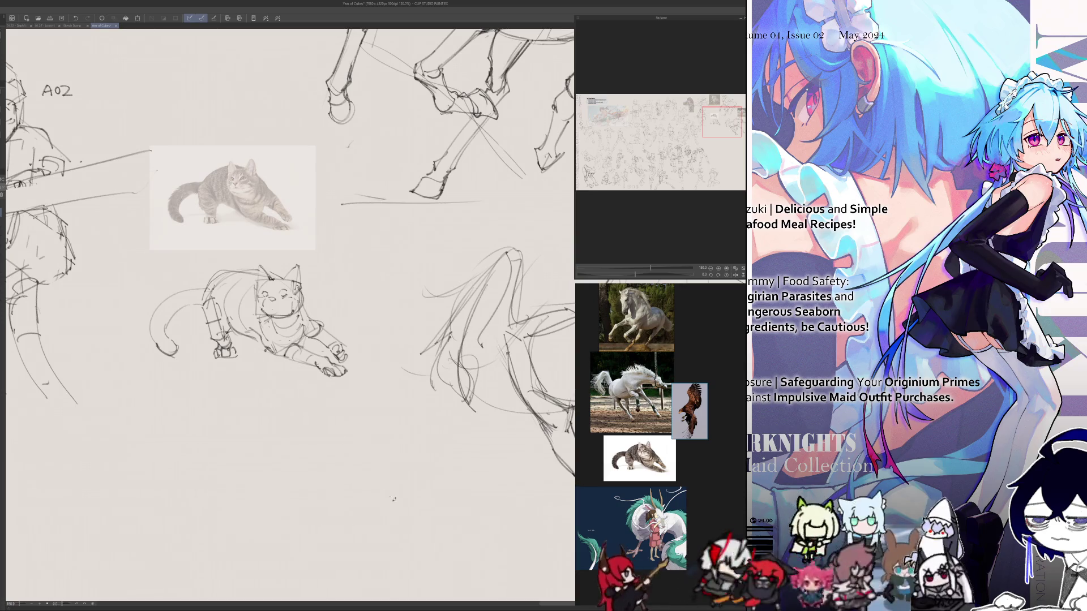
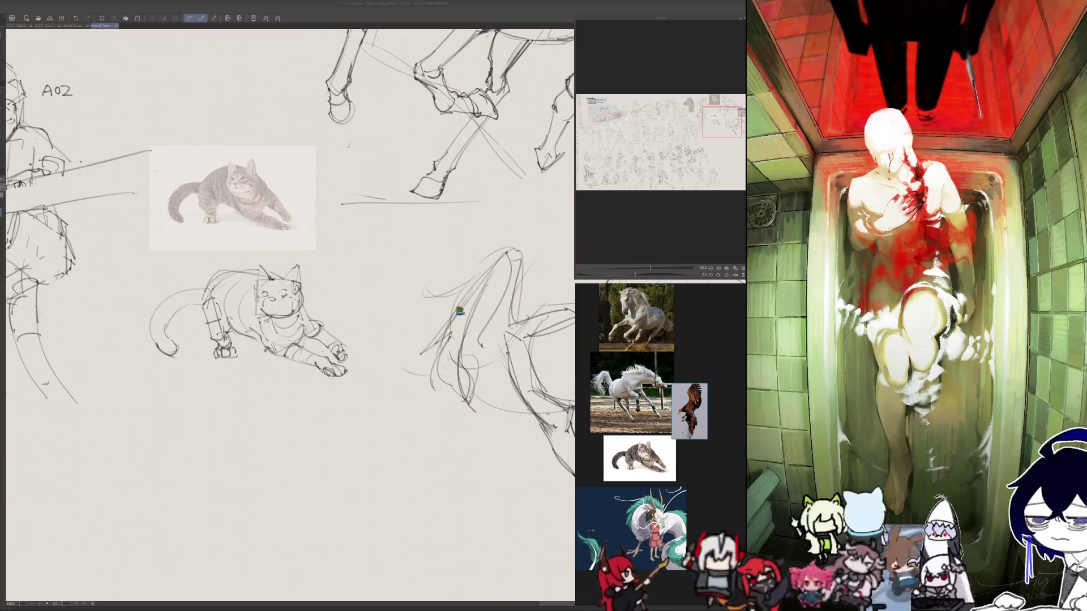
- Pan and zoom around the sheet to survey the cat and horse sketches and photos
scroll(444, 309, "down", 3)
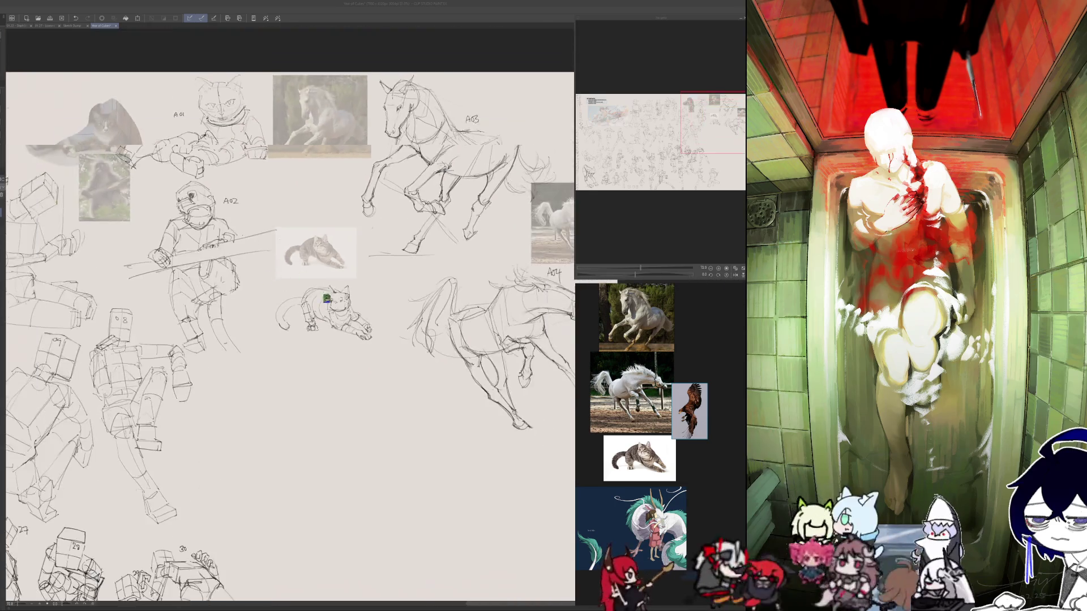
scroll(330, 313, "up", 3)
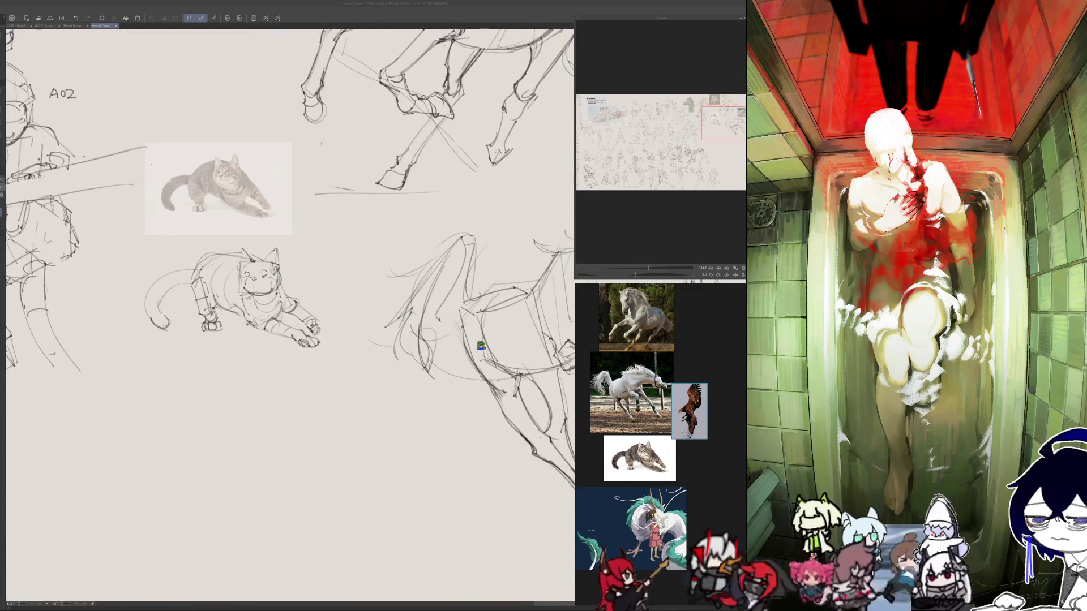
left_click_drag(534, 257, 468, 245)
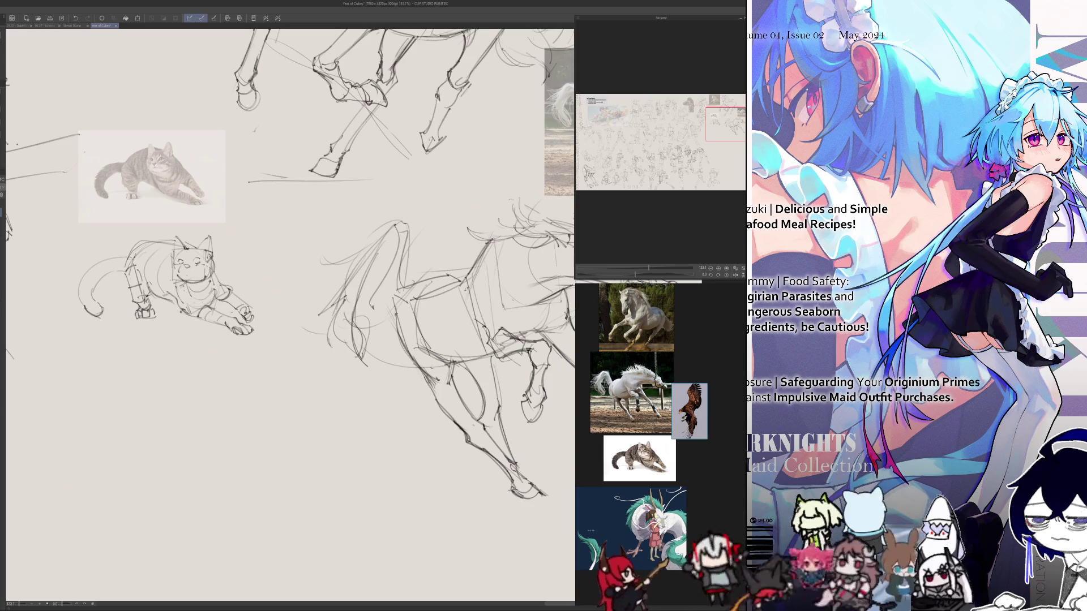
left_click_drag(486, 251, 444, 304)
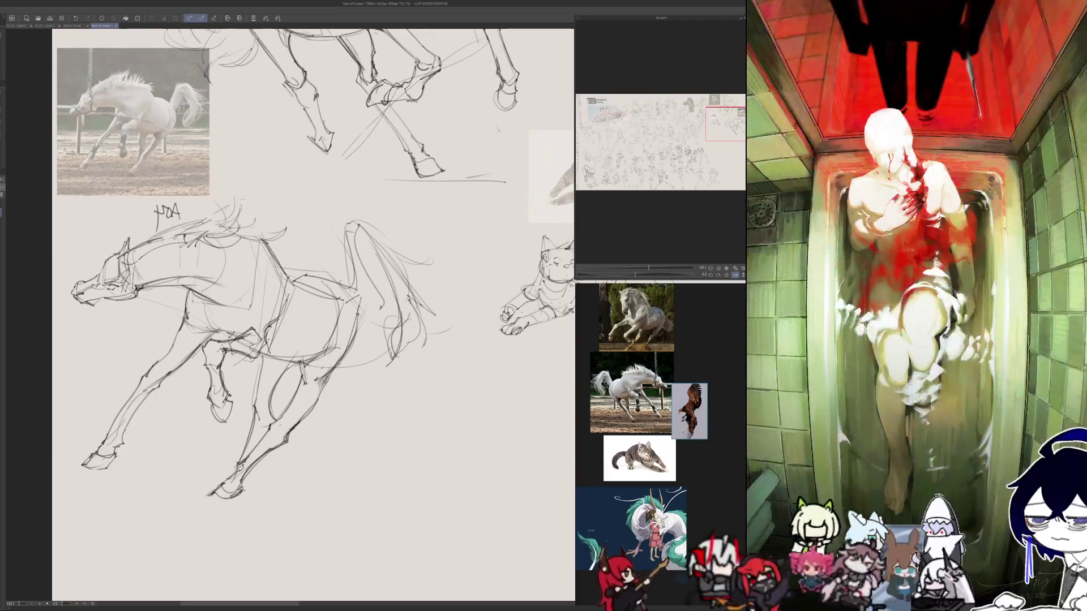
scroll(339, 527, "down", 8)
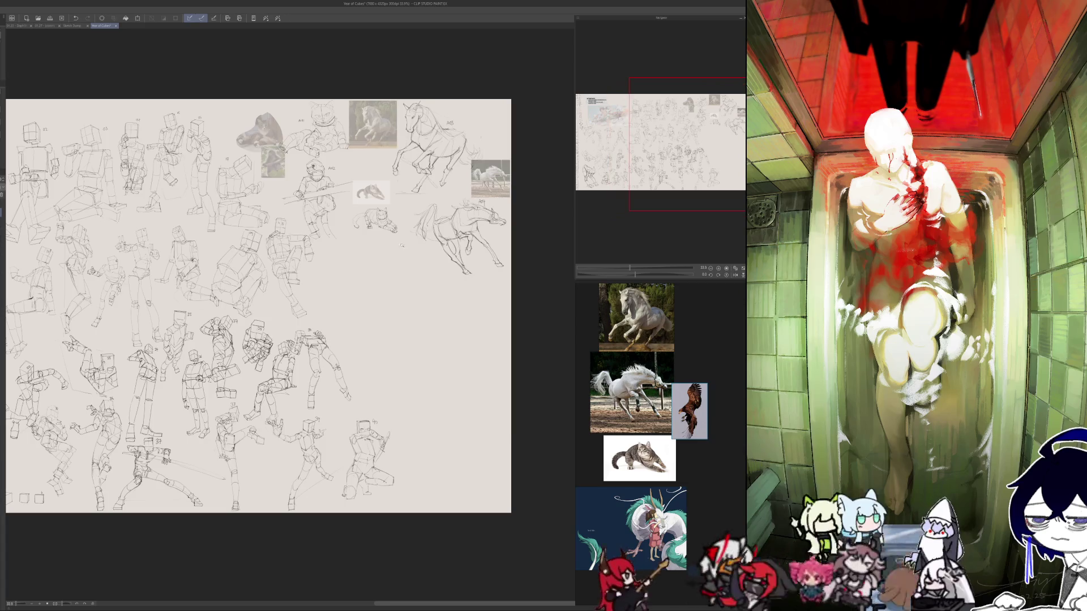
scroll(368, 300, "up", 5)
mouse_move(368, 300)
left_mouse_down()
mouse_move(279, 356)
mouse_move(289, 339)
left_mouse_up()
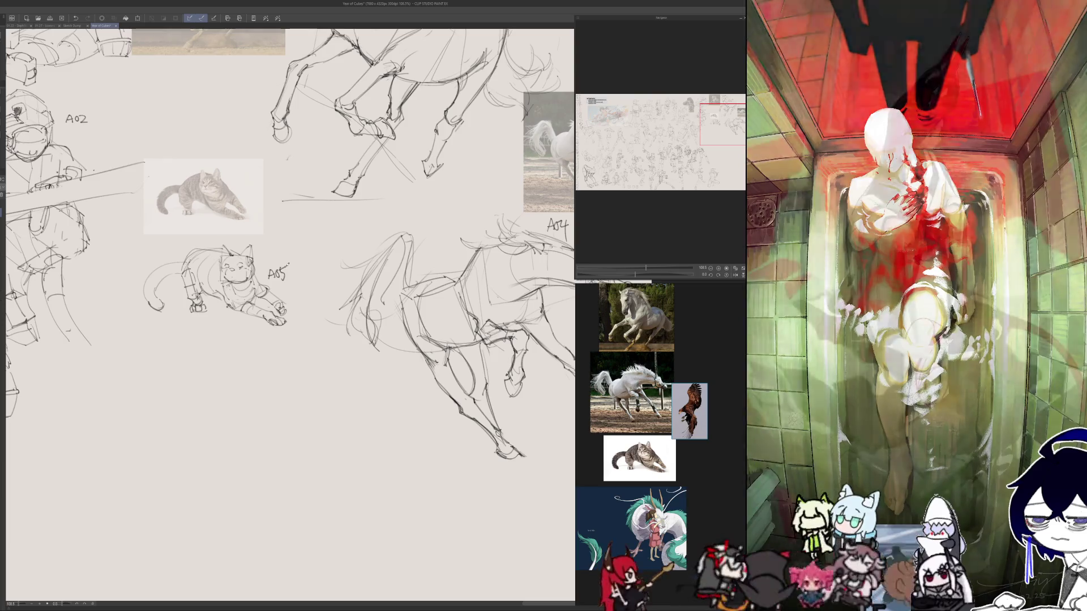
mouse_move(298, 533)
left_mouse_down()
mouse_move(332, 485)
mouse_move(350, 502)
left_mouse_up()
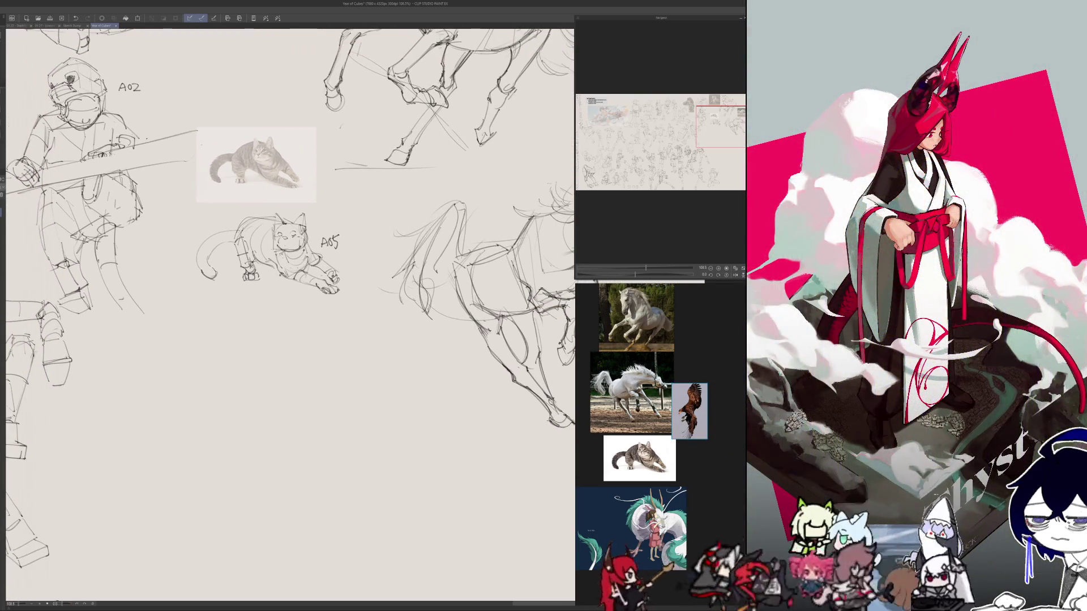
scroll(699, 406, "up", 5)
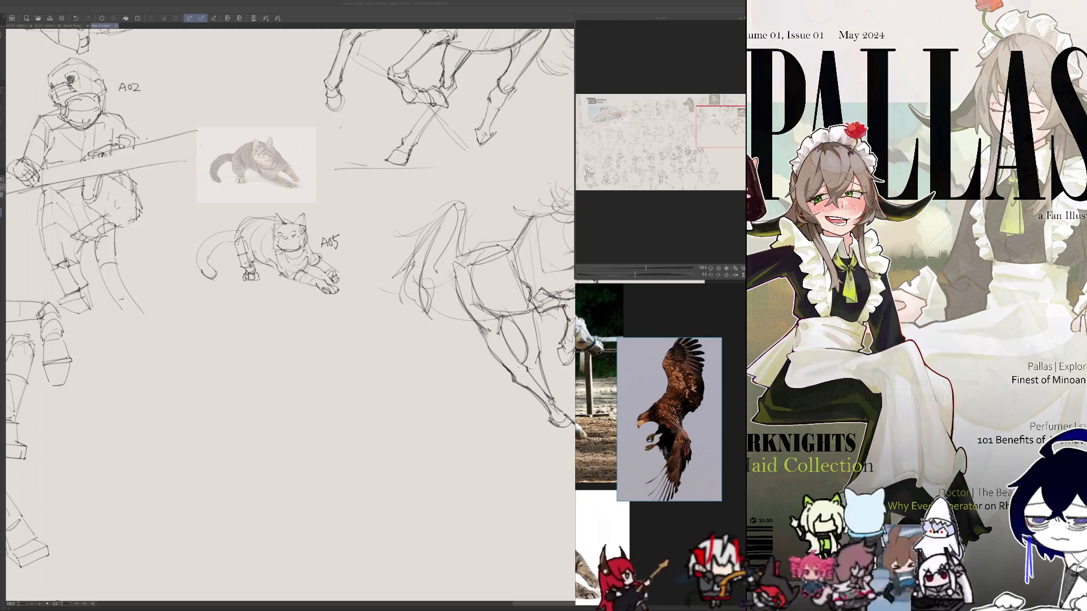
- Lasso the A05 cat sketch, shift it up and right slightly smaller, then deselect
key("ctrl+minus")
key("ctrl+minus")
key("ctrl+minus")
key("ctrl+plus")
key("ctrl+plus")
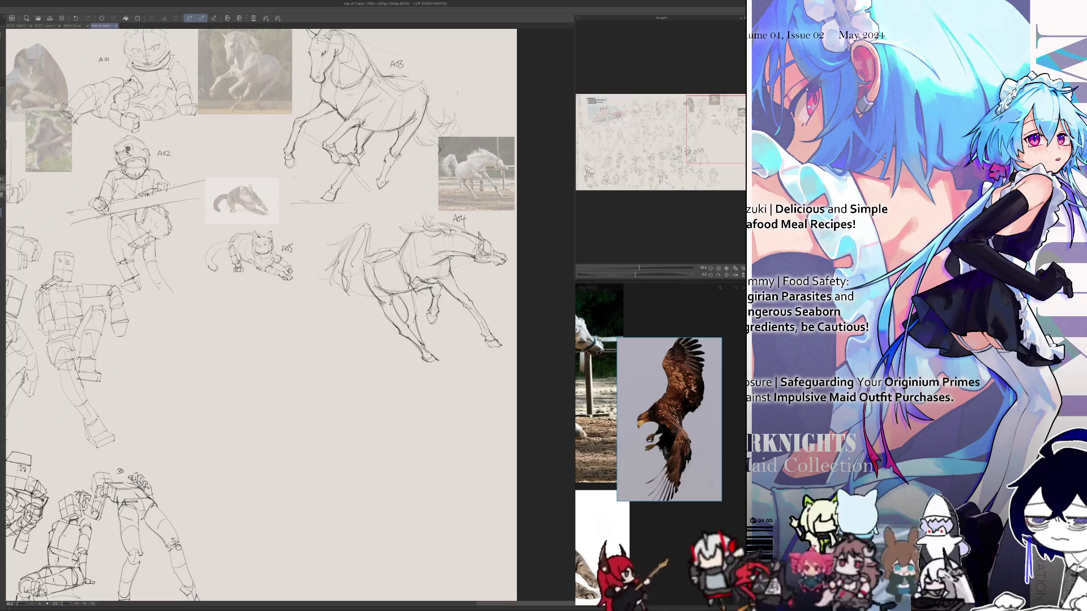
mouse_move(227, 233)
left_mouse_down()
mouse_move(221, 293)
mouse_move(300, 272)
mouse_move(245, 241)
mouse_move(269, 222)
left_mouse_up()
key("ctrl+d")
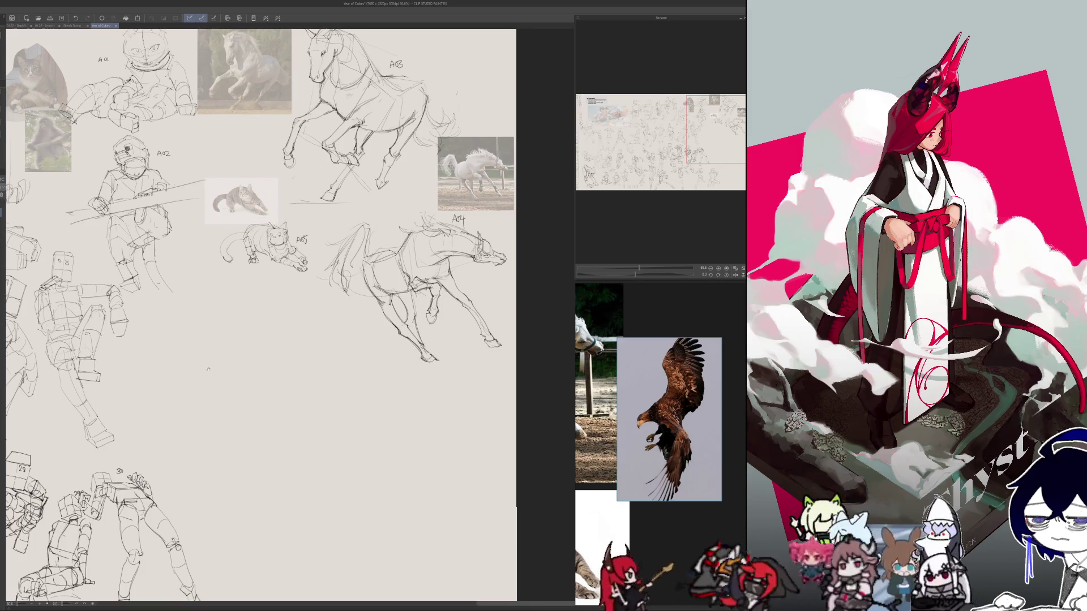
scroll(212, 372, "down", 1)
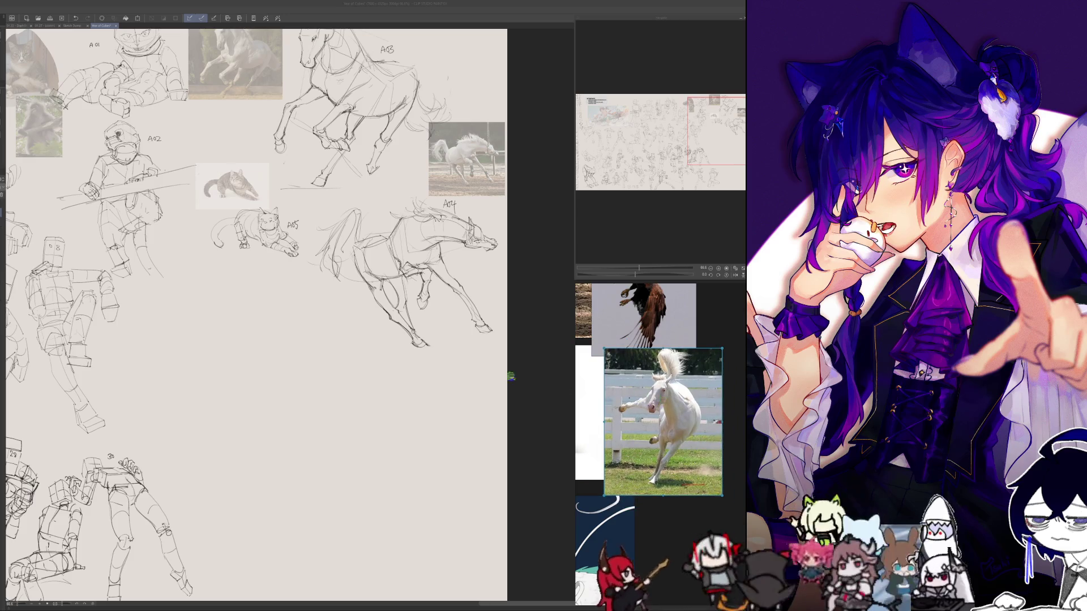
scroll(404, 294, "down", 2)
- Move the white-horse photo down beneath the A05 cat sketch
scroll(380, 289, "down", 5)
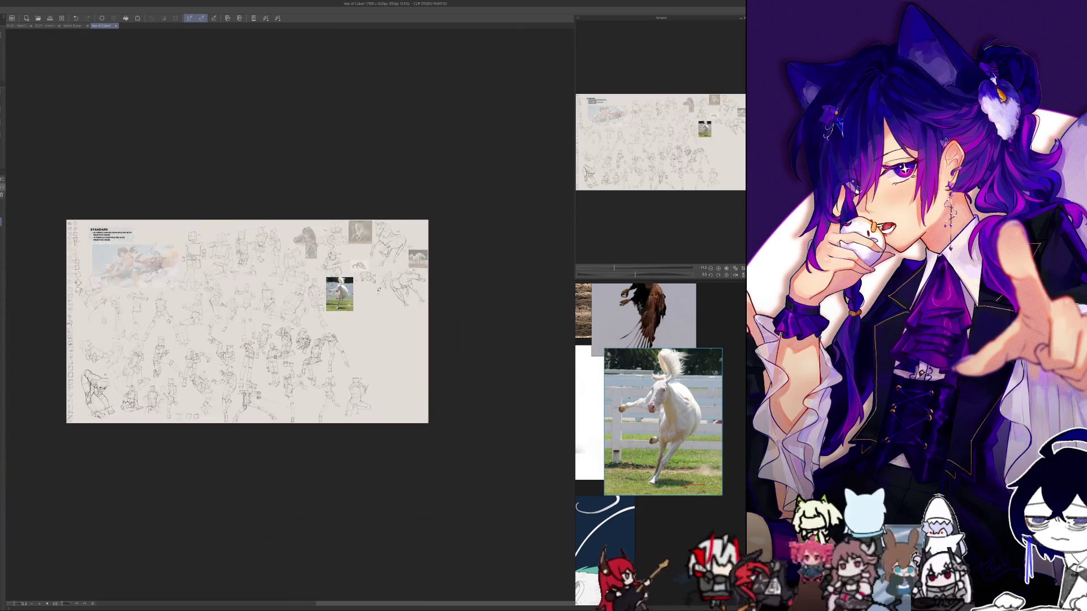
scroll(340, 291, "up", 6)
mouse_move(369, 320)
left_mouse_down()
mouse_move(459, 333)
mouse_move(442, 347)
mouse_move(314, 332)
mouse_move(321, 347)
mouse_move(326, 338)
left_mouse_up()
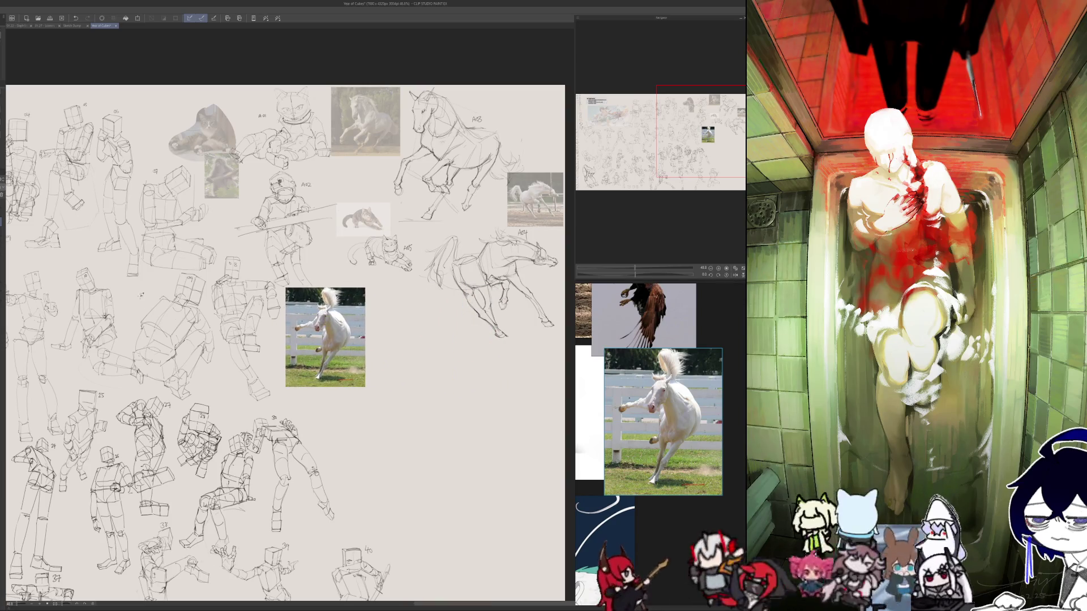
- Select the white-horse photo, scale it down, apply the transform and deselect
key("m")
mouse_move(281, 276)
left_mouse_down()
mouse_move(279, 340)
mouse_move(374, 368)
mouse_move(375, 277)
mouse_move(336, 302)
mouse_move(341, 309)
mouse_move(340, 301)
left_mouse_up()
left_click(349, 404)
left_click(325, 342)
key("ctrl+d")
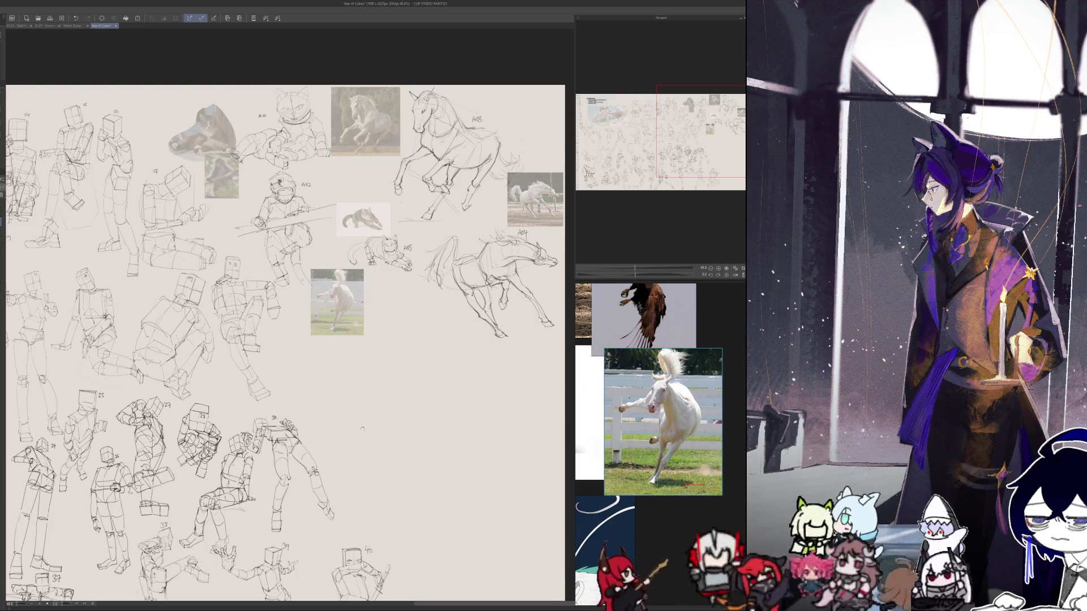
scroll(352, 421, "up", 3)
left_click_drag(340, 289, 354, 307)
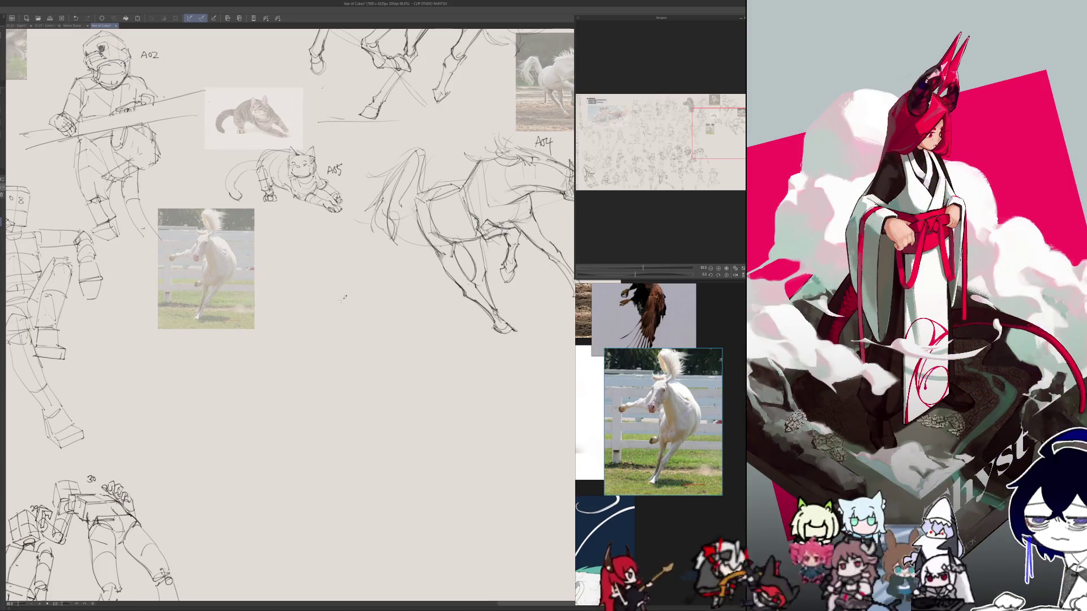
scroll(311, 396, "down", 2)
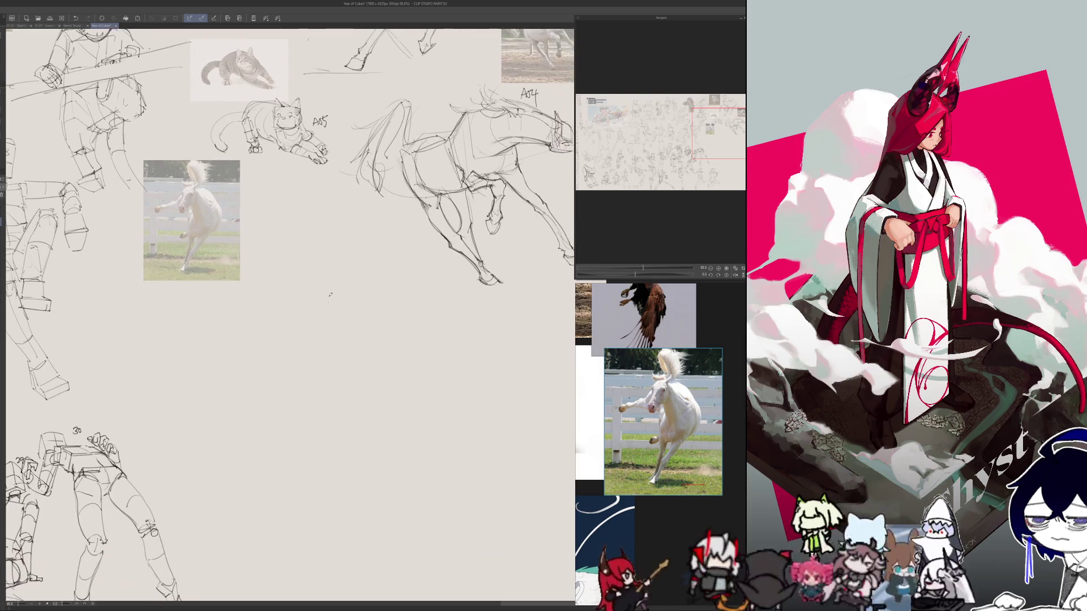
- Draw the eagle's long sweeping body curve and head arc, erasing and redrawing stiff strokes
mouse_move(331, 232)
left_mouse_down()
mouse_move(343, 445)
mouse_move(309, 479)
left_mouse_up()
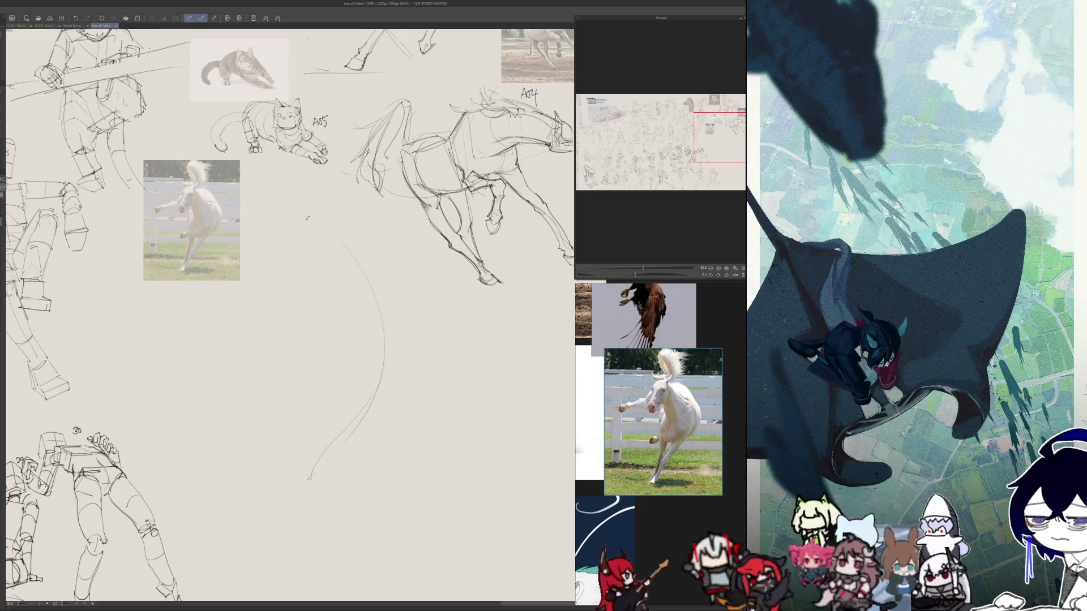
mouse_move(278, 245)
left_mouse_down()
mouse_move(351, 238)
mouse_move(360, 261)
left_mouse_up()
key("e")
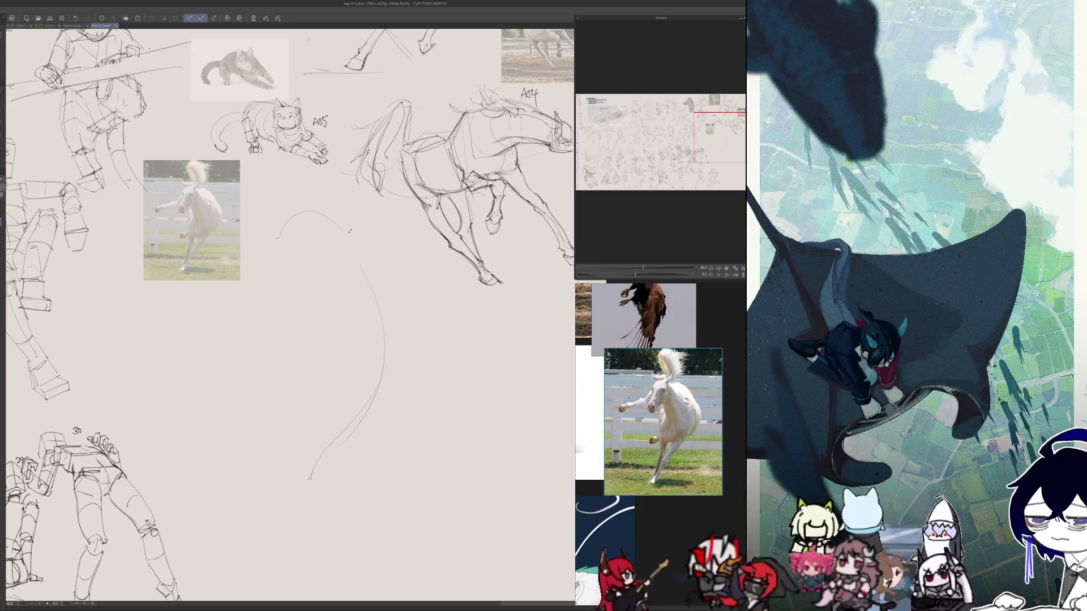
left_click_drag(345, 225, 371, 269)
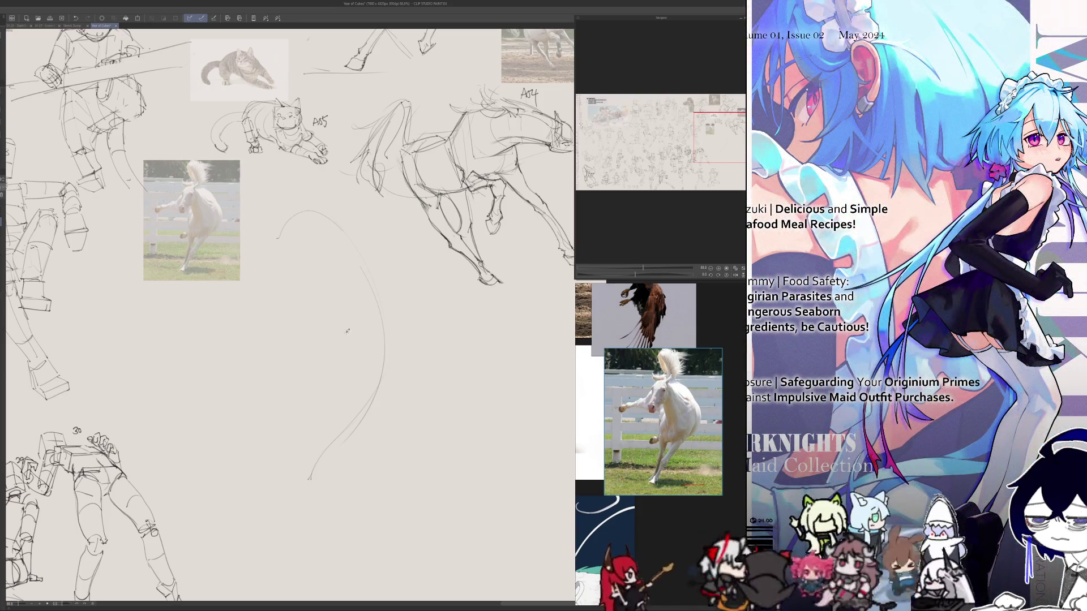
left_click_drag(312, 381, 283, 335)
key("ctrl+z")
mouse_move(304, 381)
left_mouse_down()
mouse_move(287, 325)
mouse_move(343, 315)
left_mouse_up()
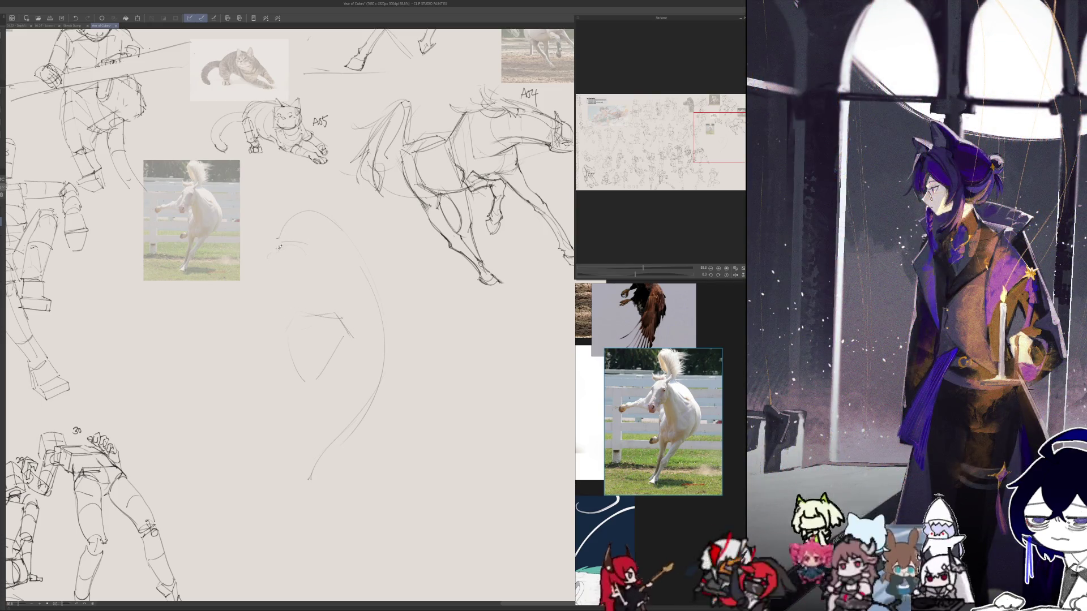
- Refine the eagle's hooked head shape with short strokes, checking it in a mirrored view
mouse_move(280, 242)
left_mouse_down()
mouse_move(306, 261)
mouse_move(304, 243)
left_mouse_up()
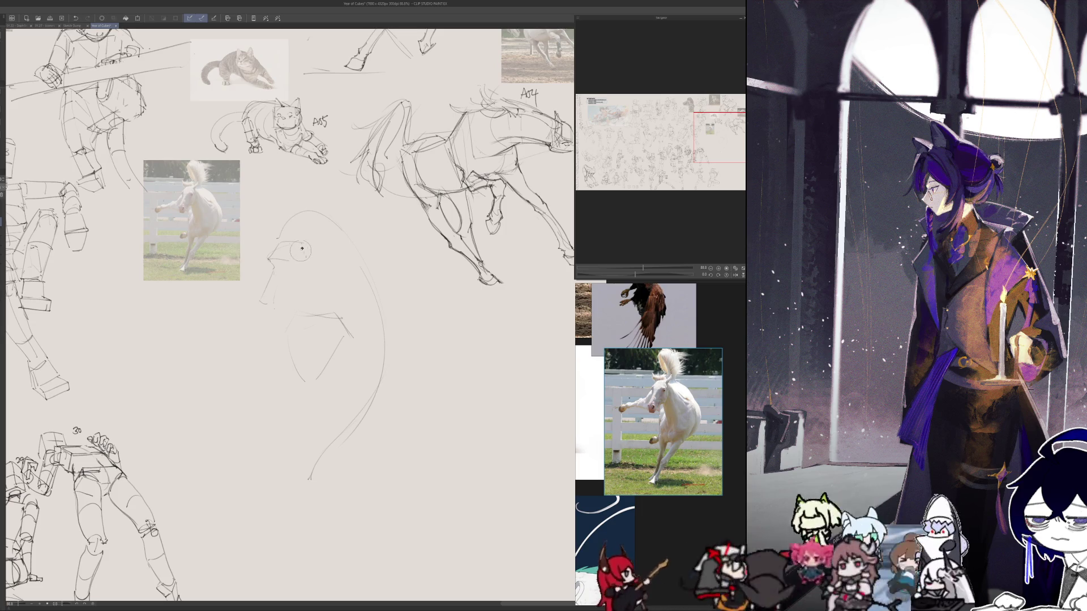
left_click(76, 18)
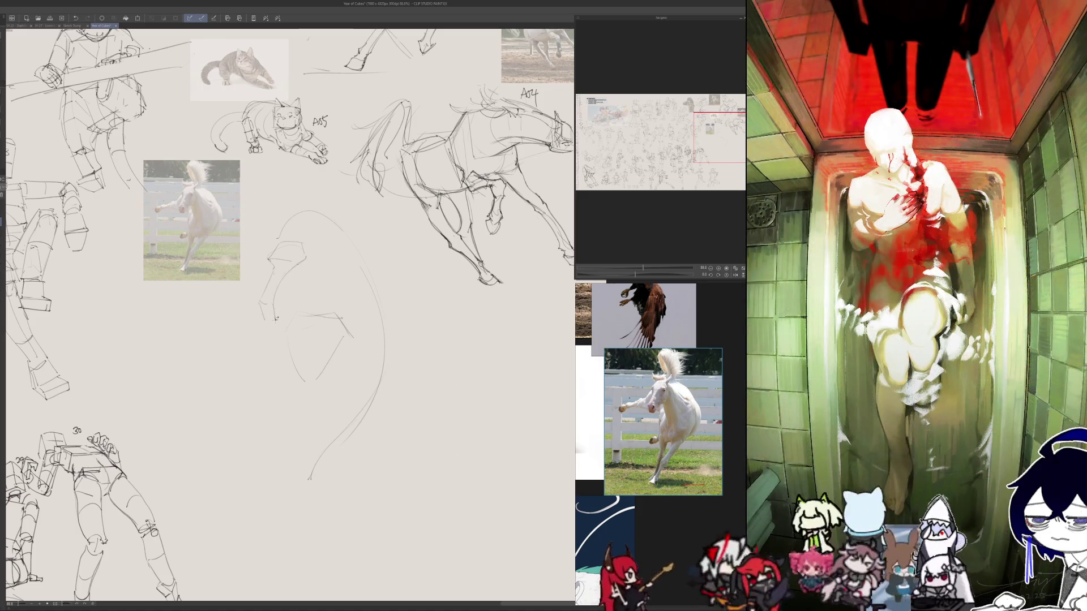
left_click_drag(261, 323, 280, 319)
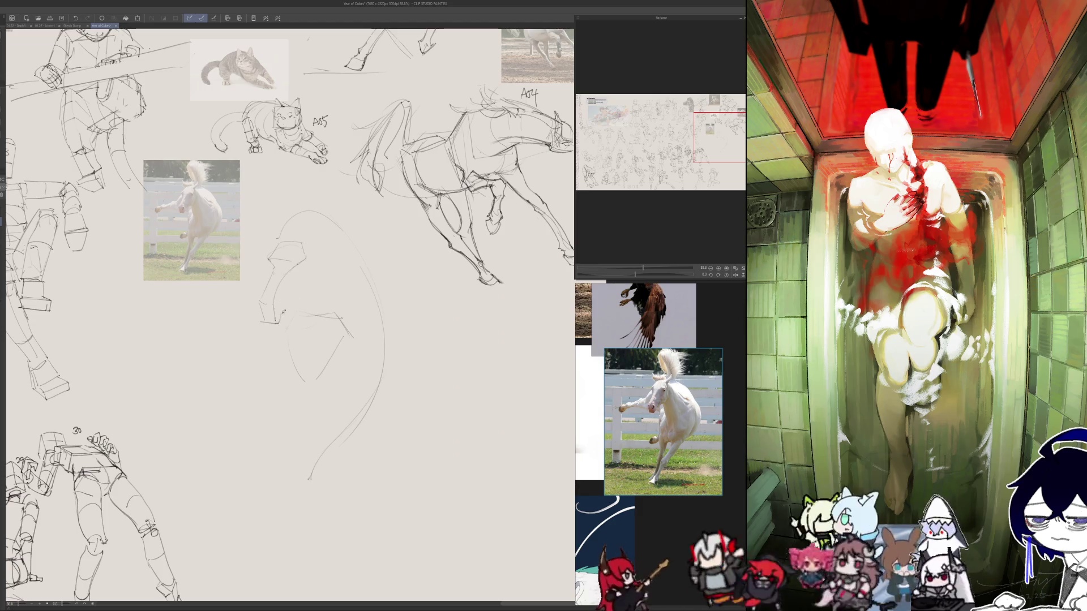
left_click_drag(288, 304, 312, 283)
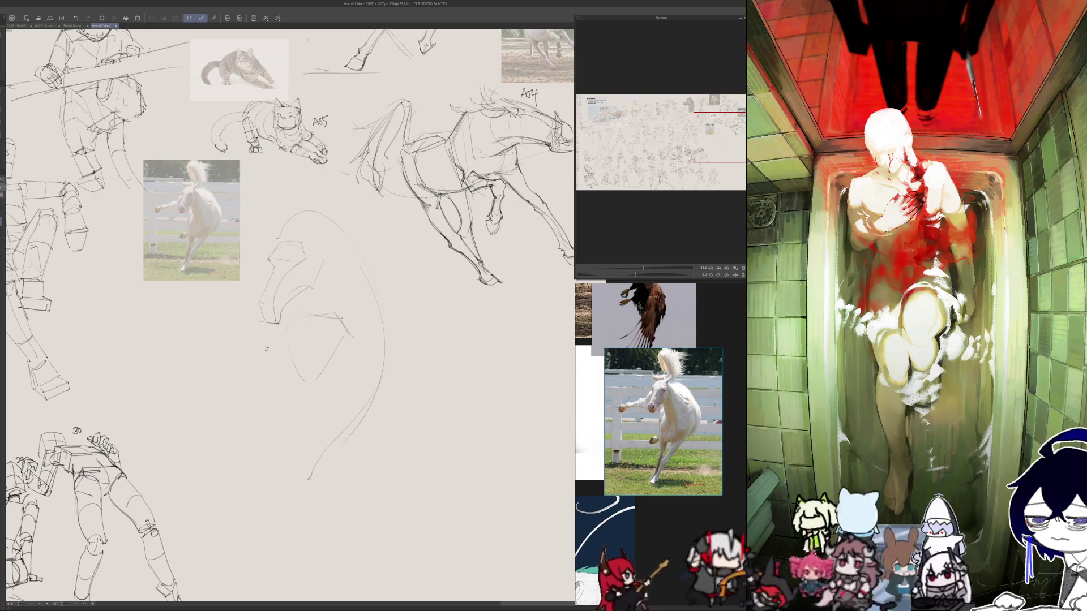
key("h")
key("h")
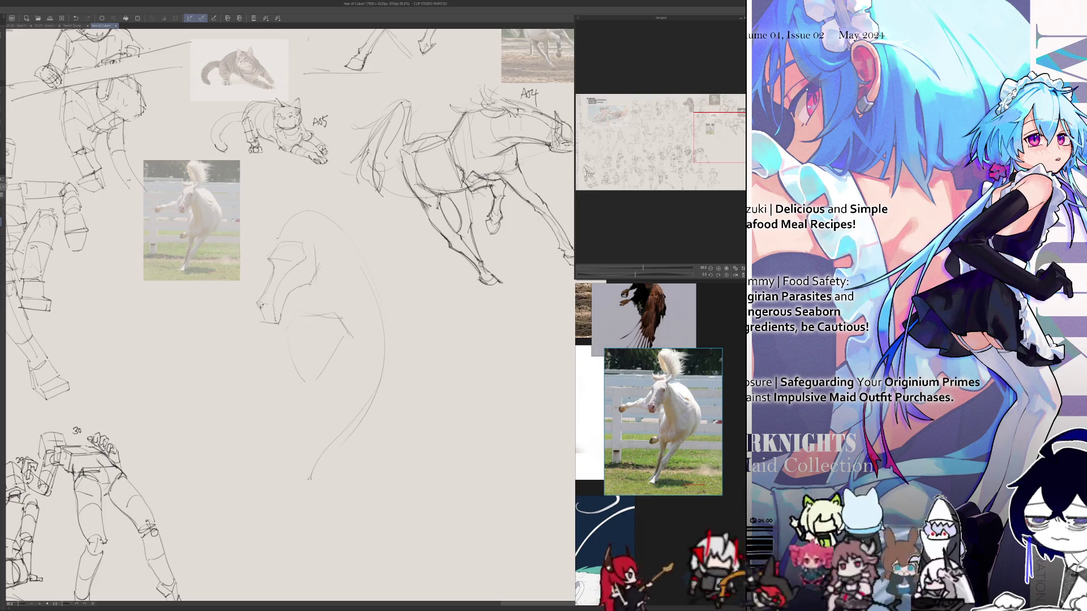
left_click_drag(250, 389, 260, 338)
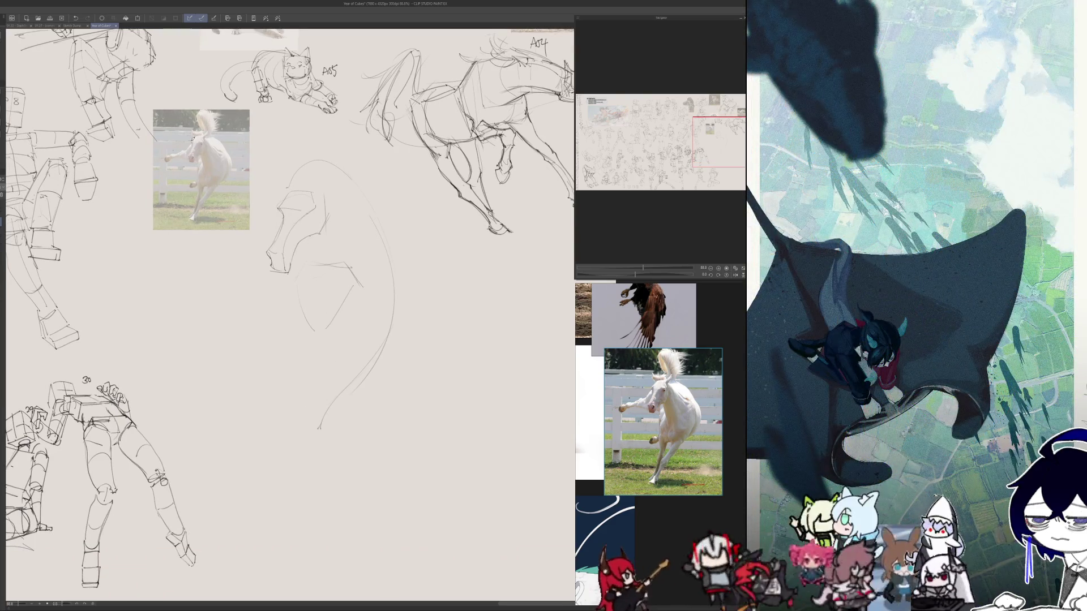
- Block in the horse's boxy chest-and-shoulder form, checking it with mirrored views
mouse_move(334, 250)
left_mouse_down()
mouse_move(394, 263)
mouse_move(374, 354)
mouse_move(290, 328)
left_mouse_up()
left_click_drag(313, 255, 293, 325)
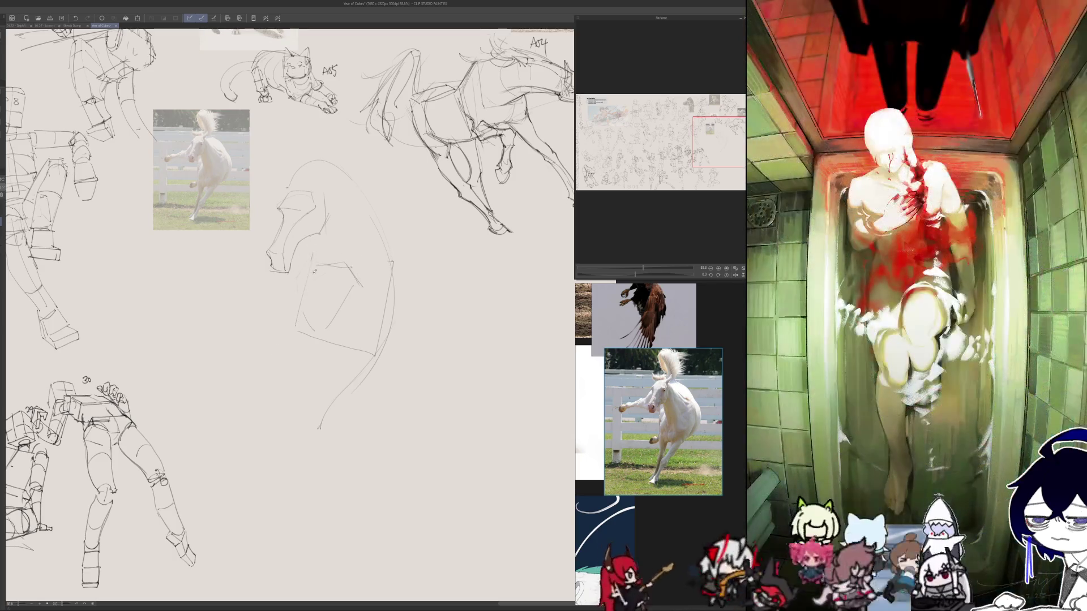
left_click_drag(315, 270, 376, 283)
key("h")
key("h")
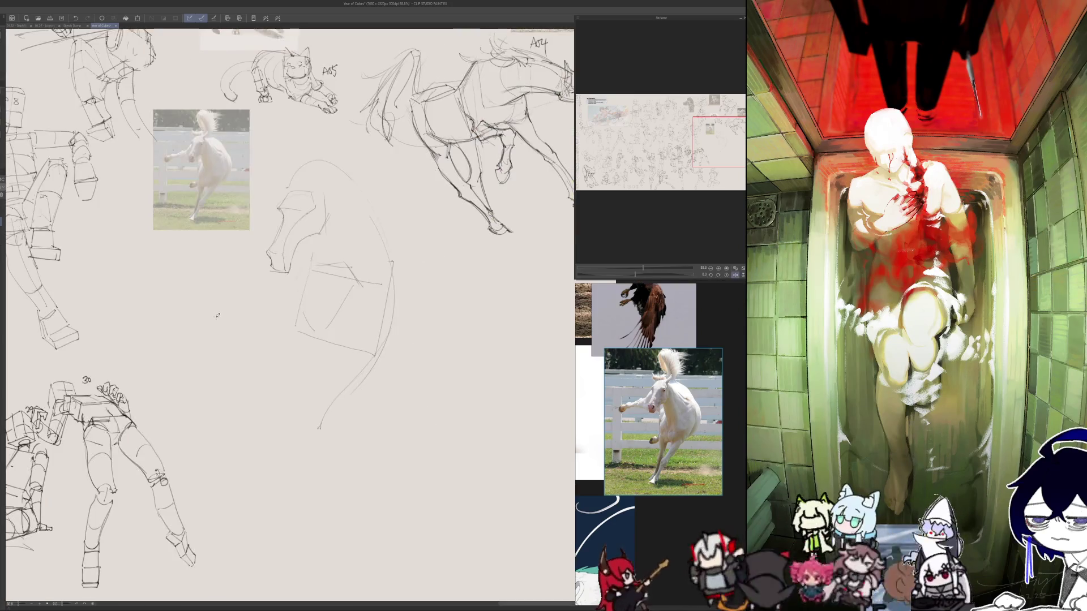
key("ctrl+z")
left_click_drag(316, 259, 390, 262)
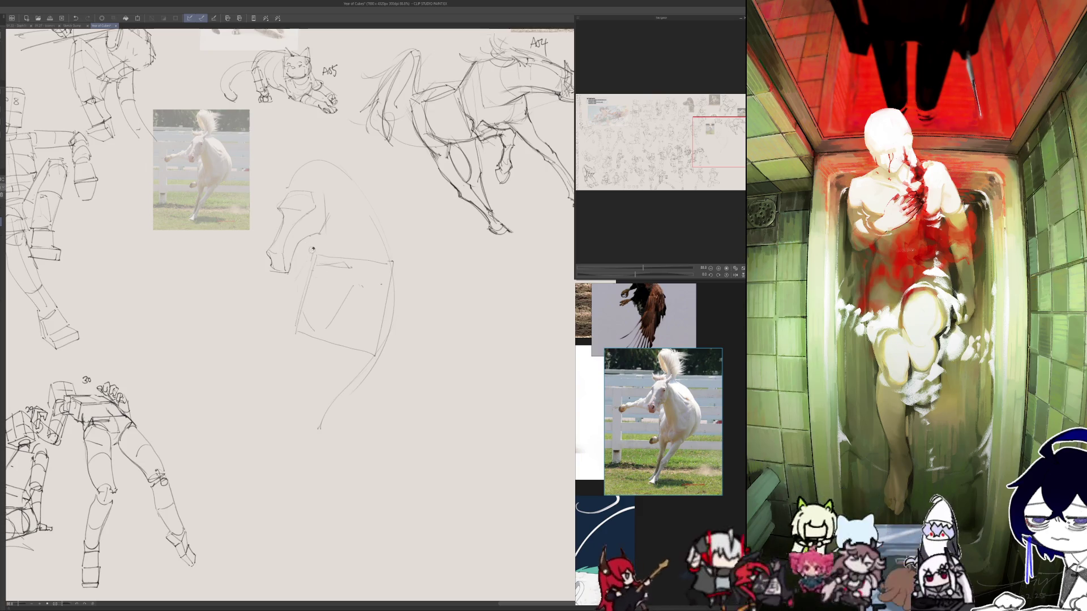
key("h")
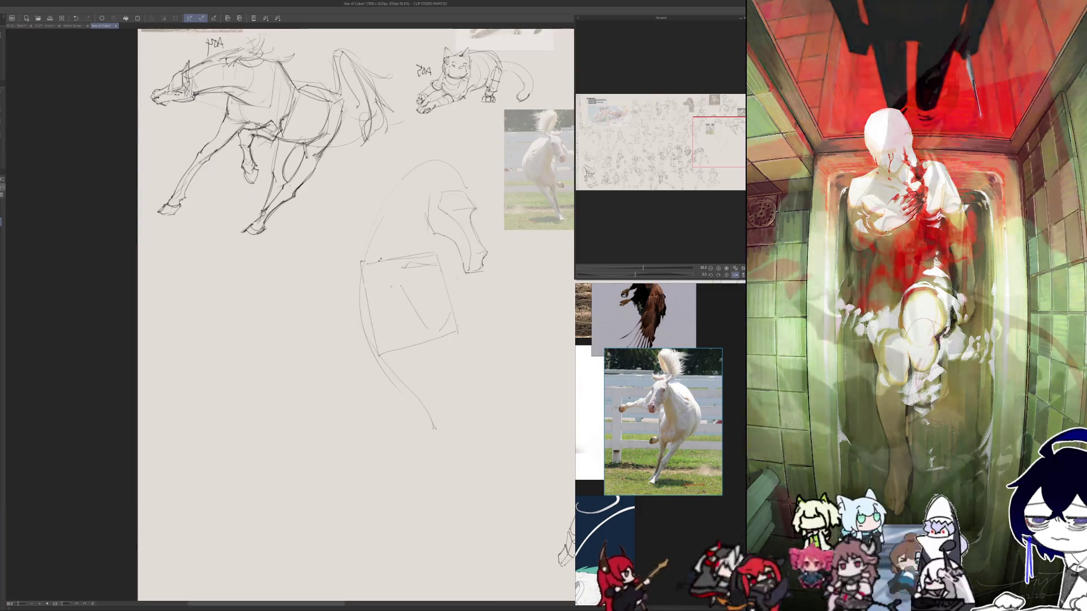
key("h")
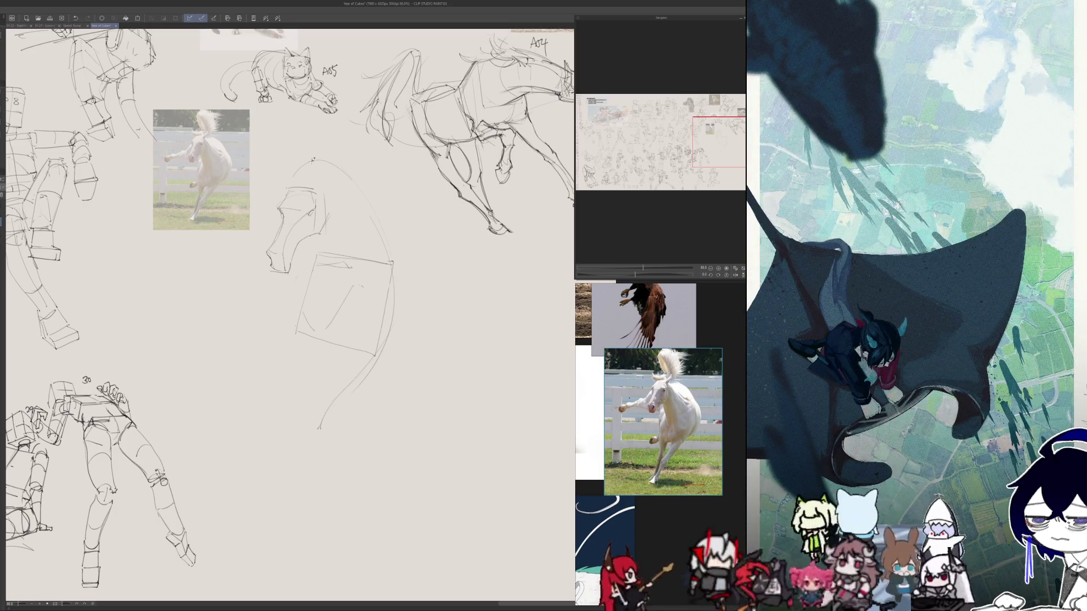
left_click_drag(329, 225, 327, 194)
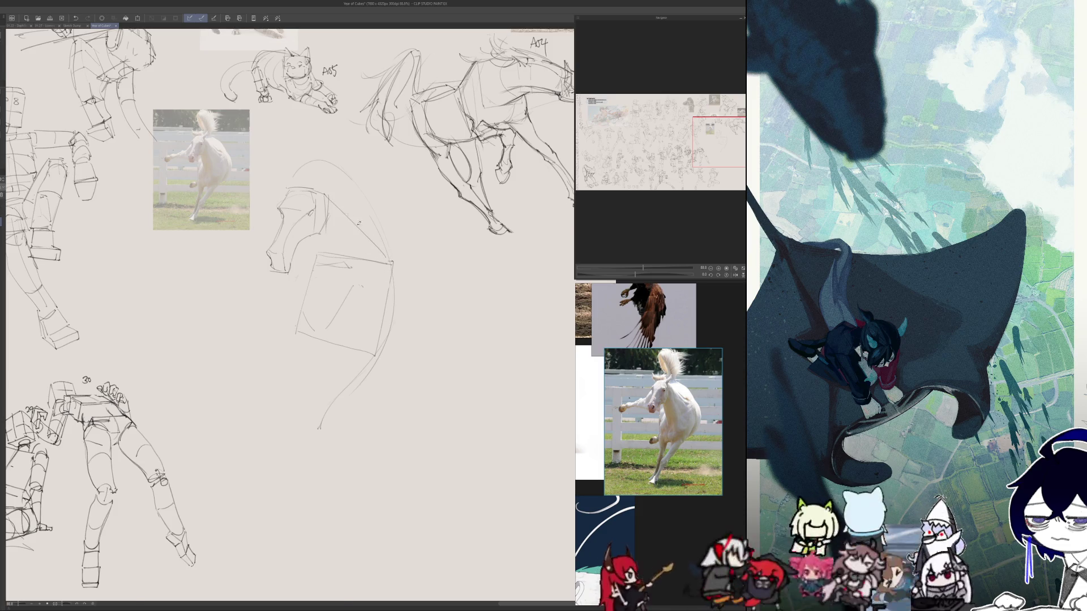
key("h")
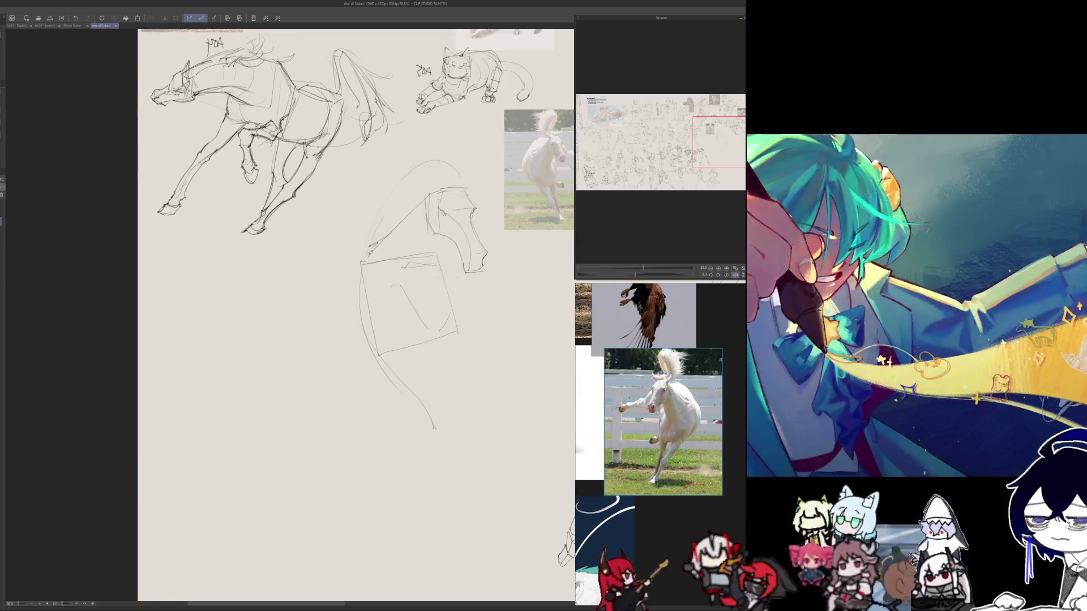
left_click_drag(367, 274, 371, 254)
key("h")
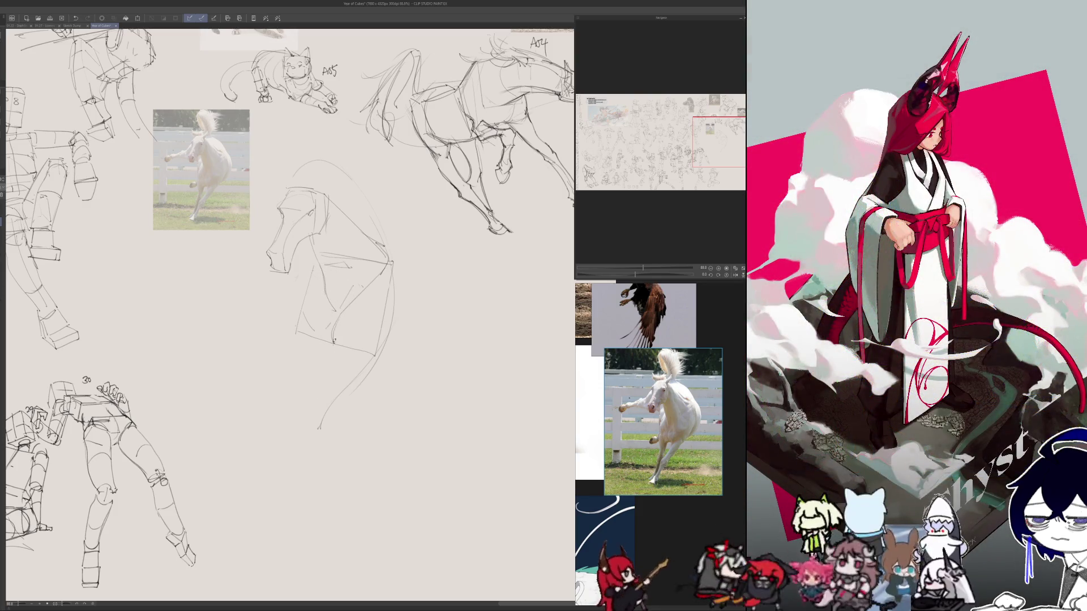
- Draw the long foreleg line sweeping down to the hoof, redoing the curve several times
key("ctrl+z")
left_click_drag(348, 345, 378, 321)
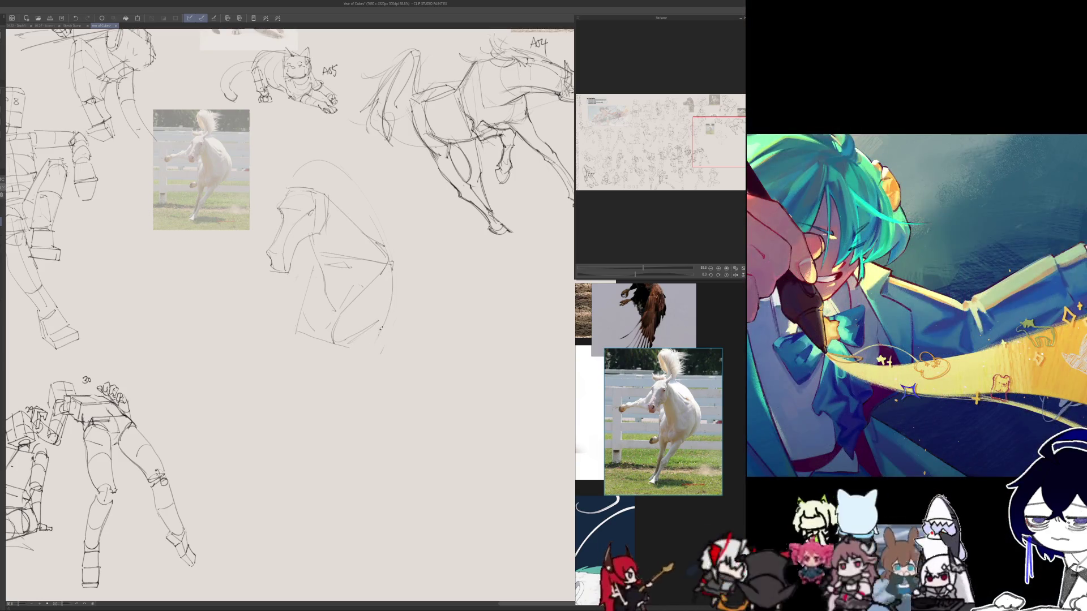
left_click_drag(391, 271, 386, 329)
key("ctrl+z")
mouse_move(390, 277)
left_mouse_down()
mouse_move(390, 309)
mouse_move(341, 416)
left_mouse_up()
key("ctrl+z")
left_click_drag(368, 352, 296, 490)
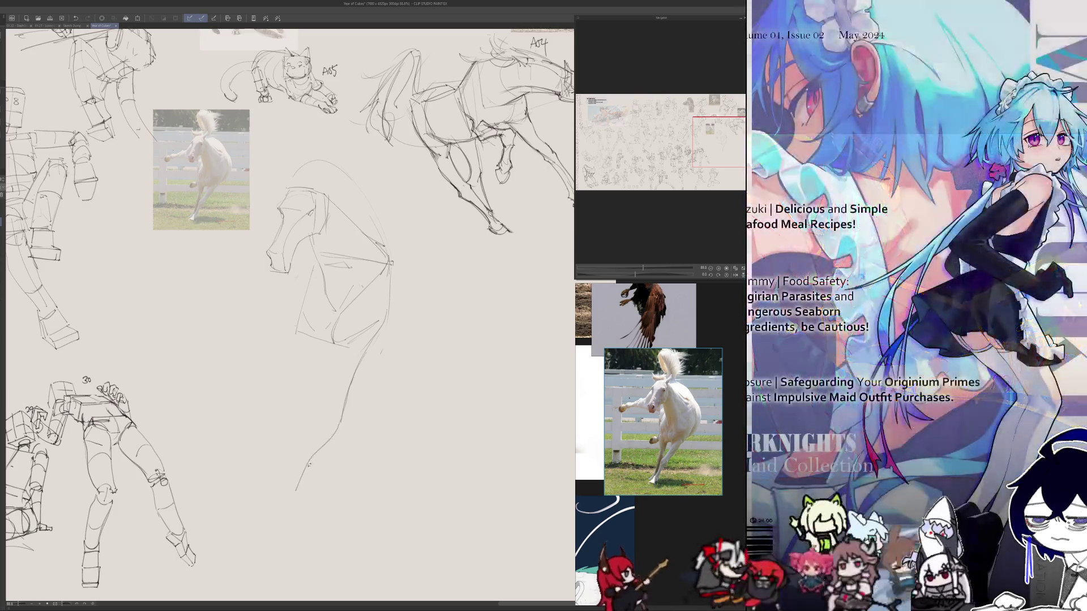
key("ctrl+z")
left_click_drag(339, 423, 301, 475)
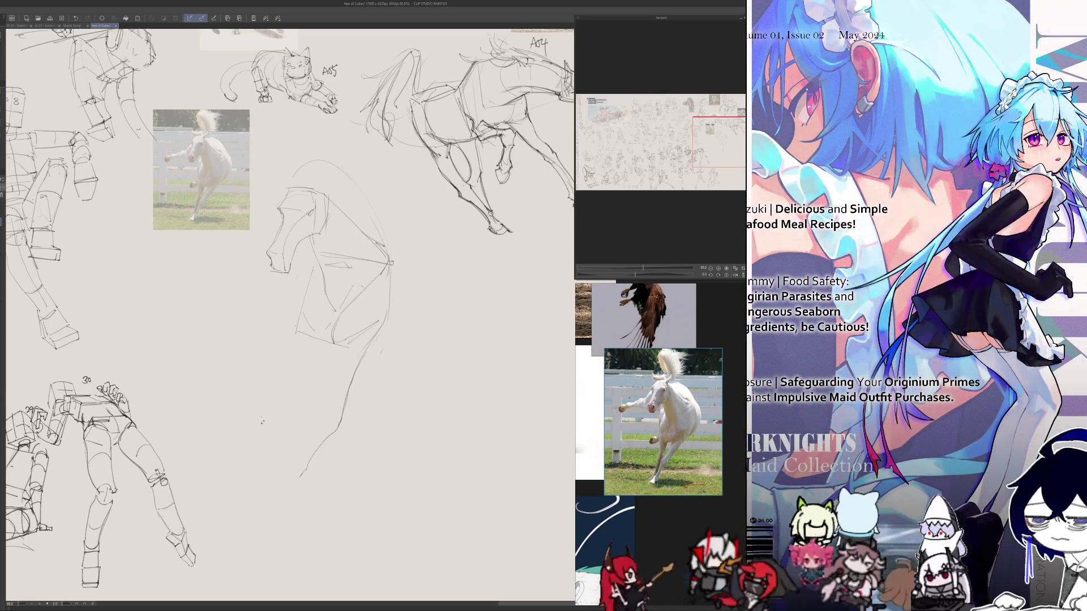
key("ctrl+z")
mouse_move(340, 424)
left_mouse_down()
mouse_move(301, 488)
mouse_move(308, 481)
mouse_move(290, 487)
left_mouse_up()
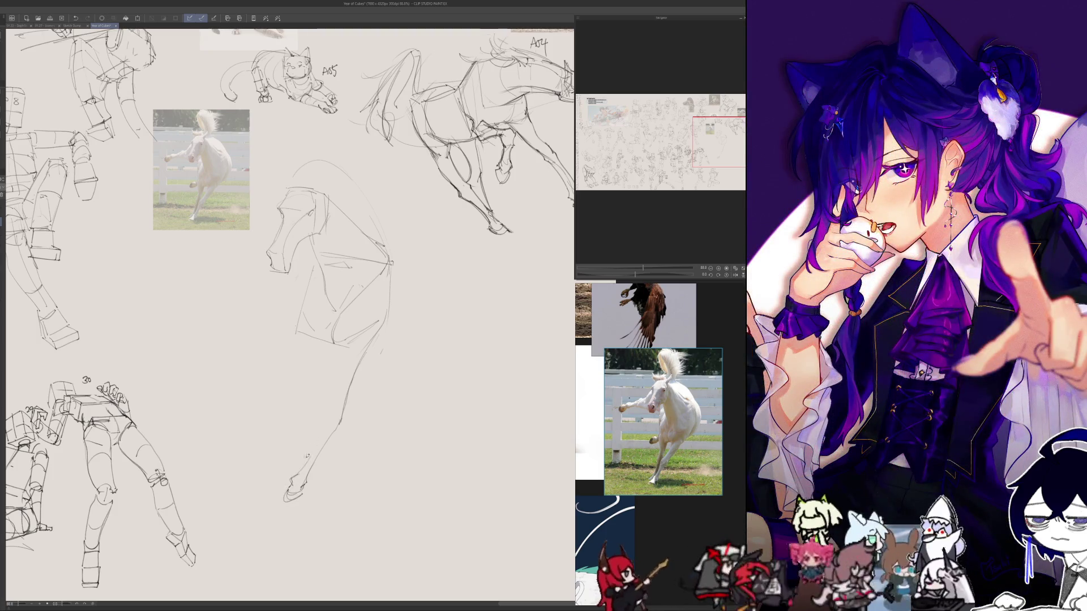
left_click_drag(340, 337, 306, 468)
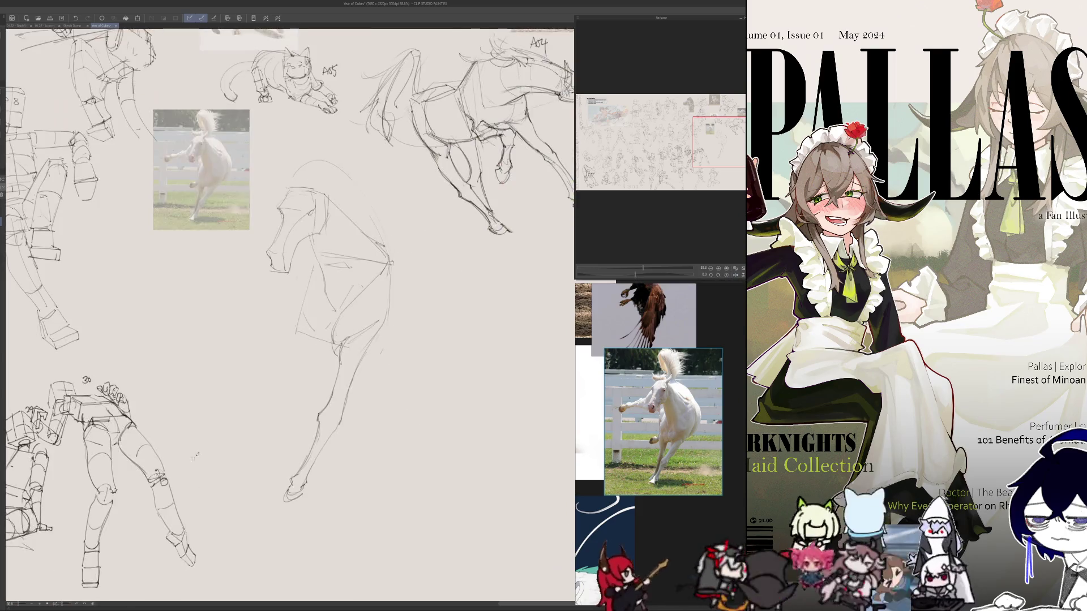
left_click_drag(286, 345, 294, 280)
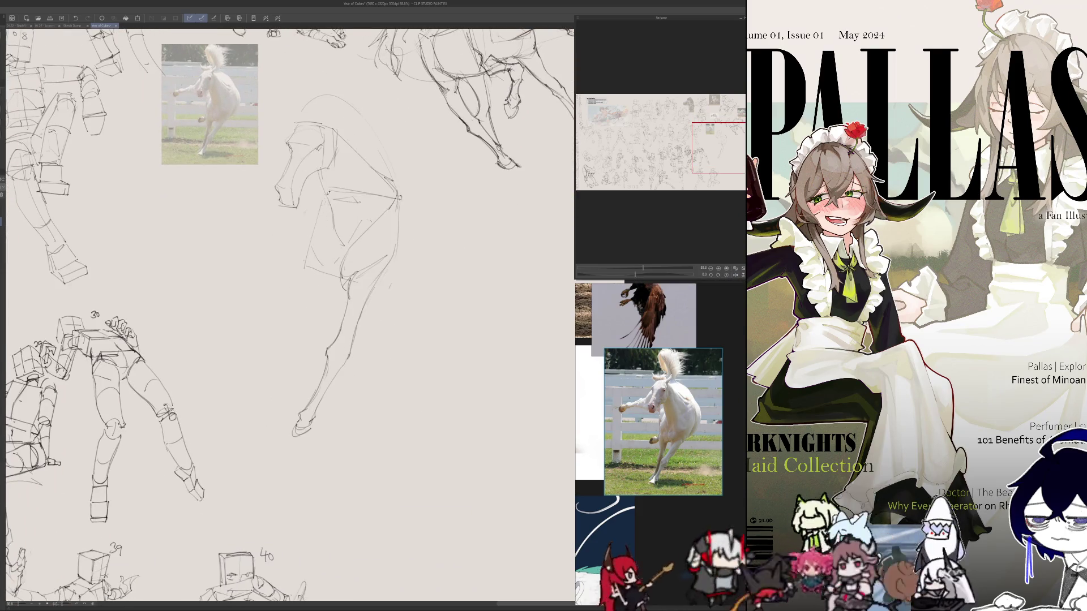
- Add a shorter chest stroke, mark the foreleg knee and add a forehead line
left_click_drag(336, 207, 323, 275)
key("ctrl+z")
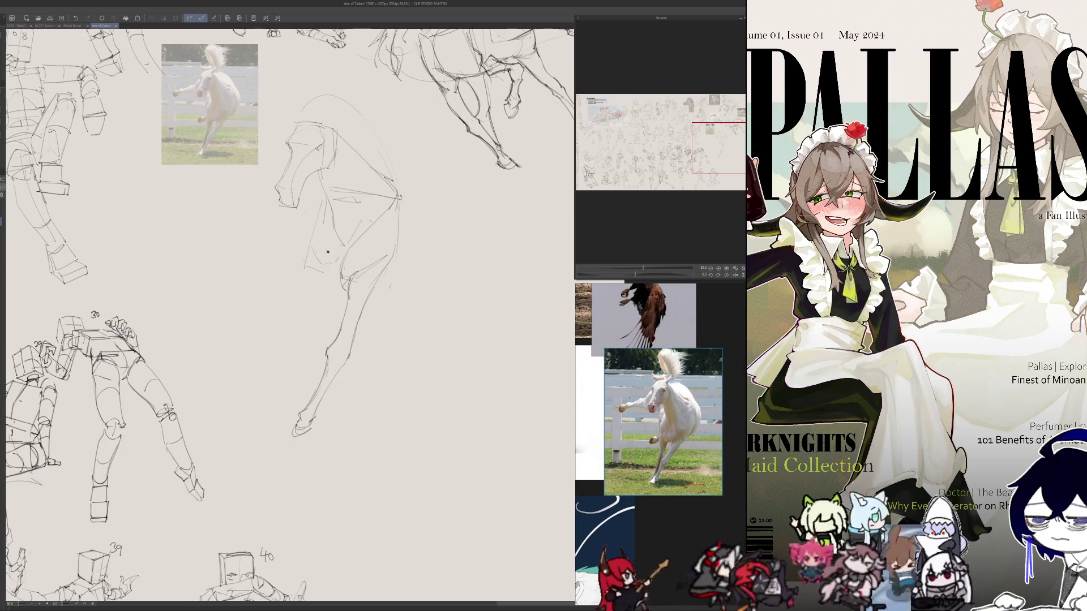
left_click_drag(318, 208, 324, 240)
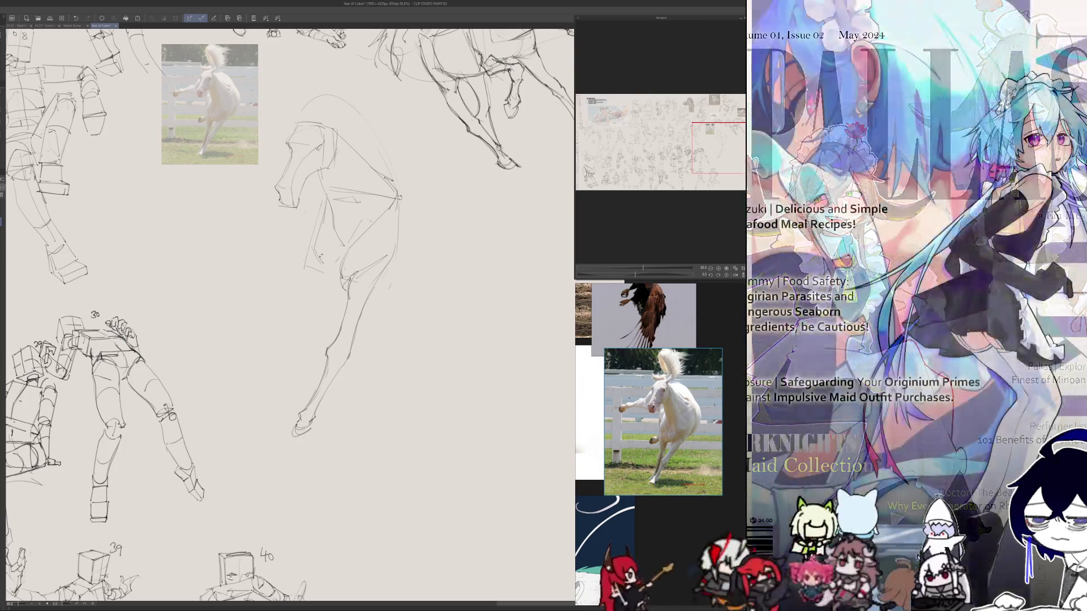
left_click_drag(340, 274, 325, 284)
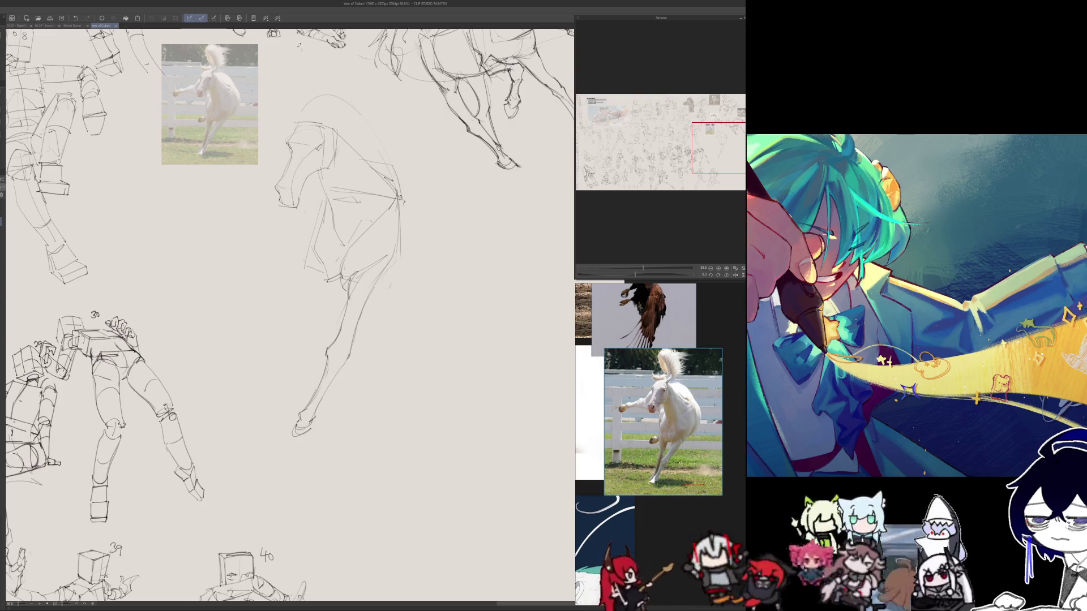
left_click_drag(295, 179, 290, 220)
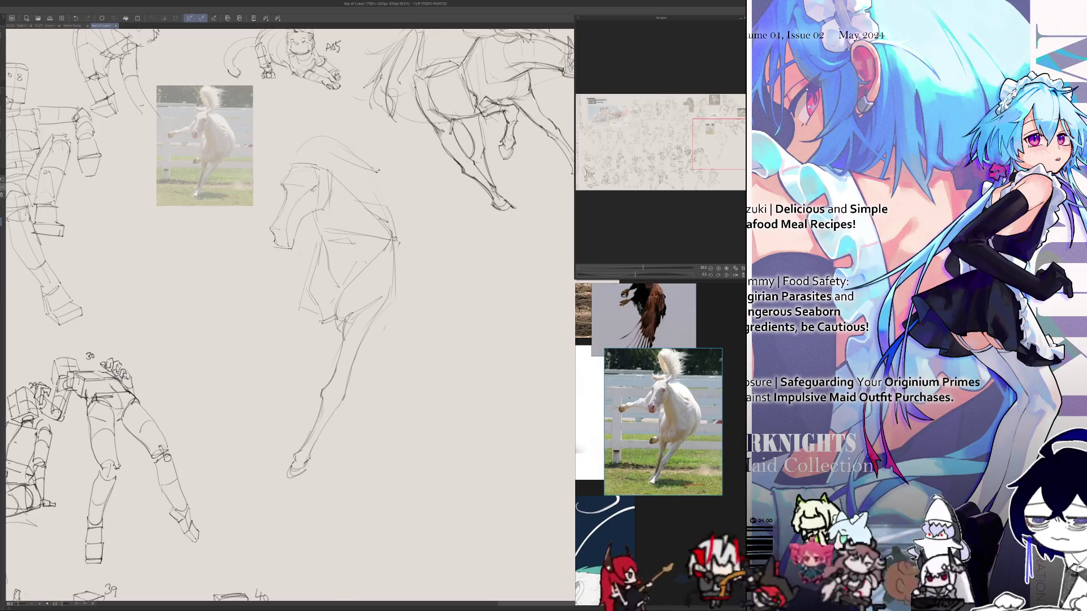
key("h")
key("h")
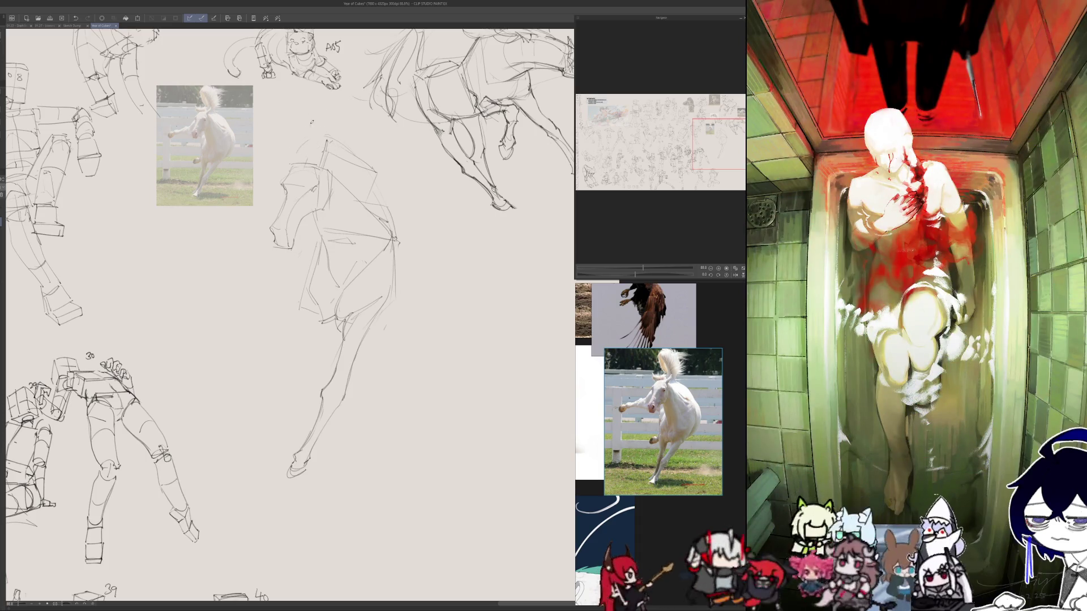
left_click_drag(286, 152, 291, 169)
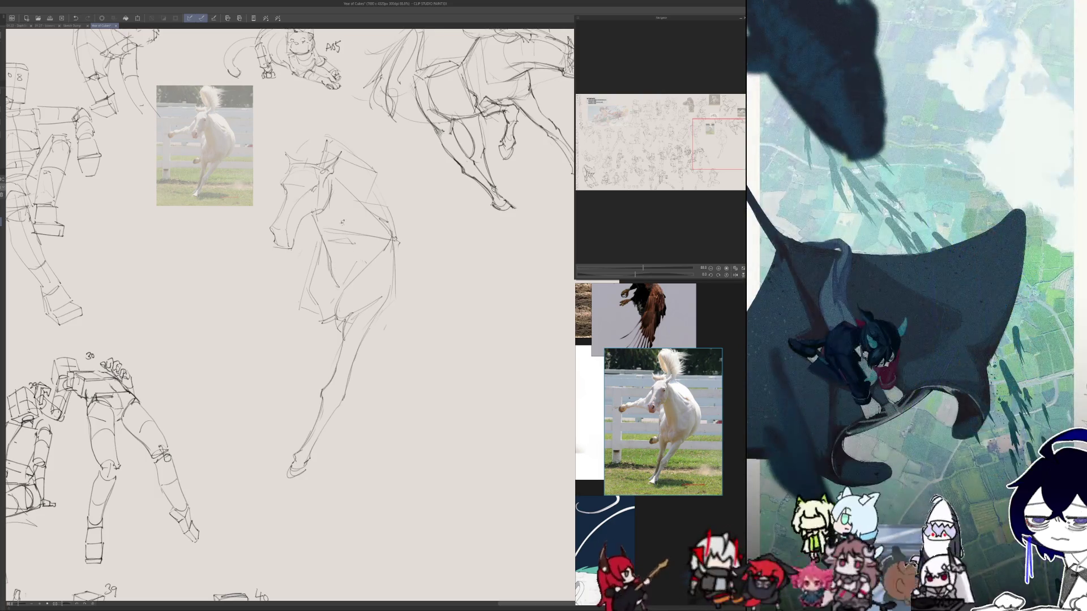
key("h")
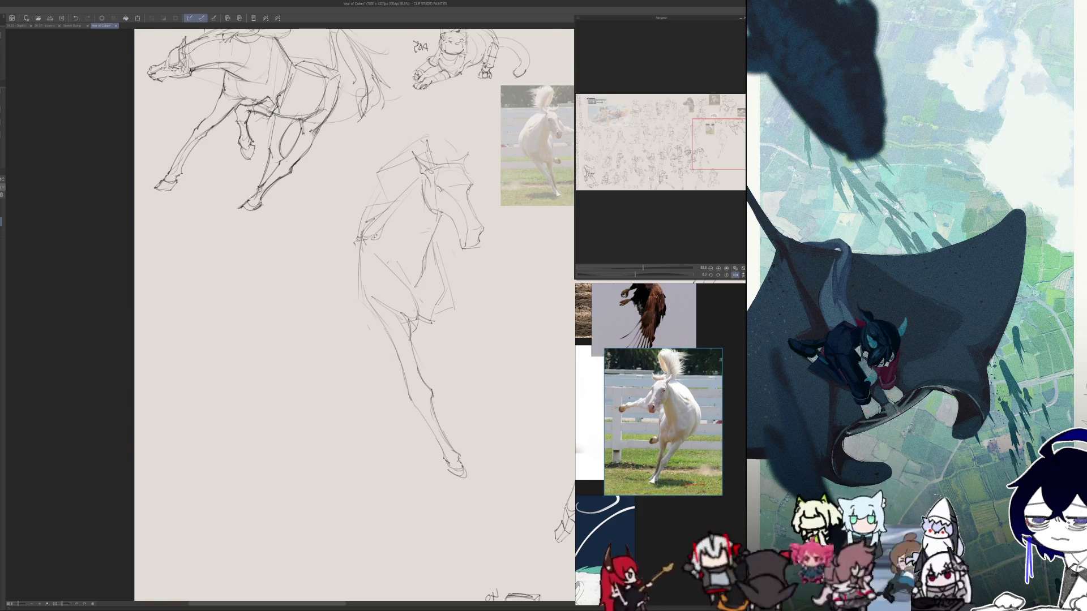
key("h")
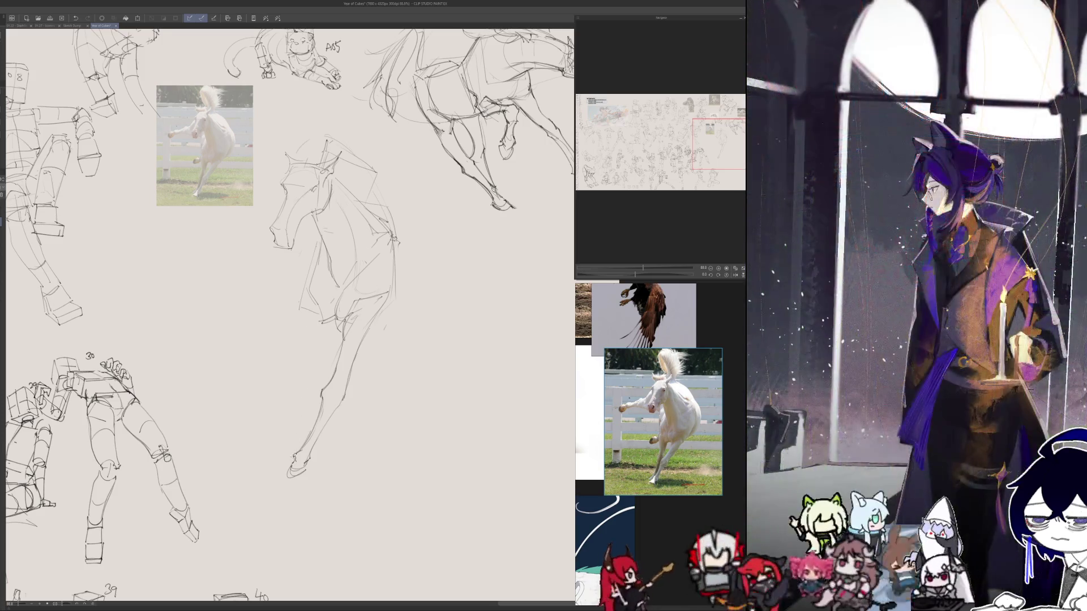
- Draw paired front-leg lines down to the hoof and add a body stroke
left_click_drag(295, 437, 275, 455)
key("ctrl+z")
left_click_drag(307, 387, 294, 434)
mouse_move(316, 298)
left_mouse_down()
mouse_move(312, 361)
mouse_move(327, 357)
mouse_move(307, 436)
left_mouse_up()
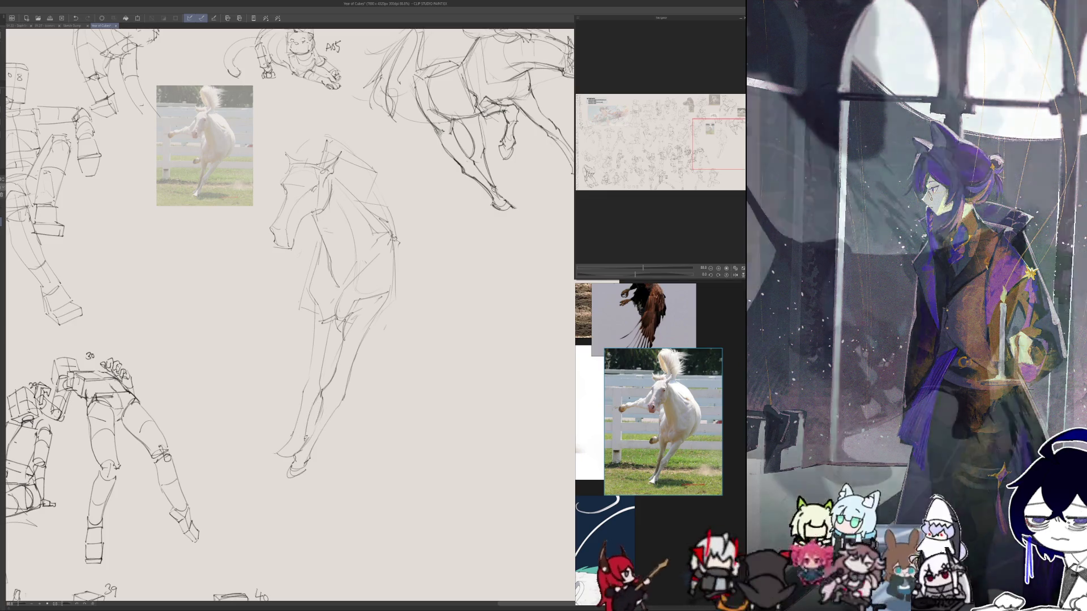
left_click_drag(296, 449, 284, 457)
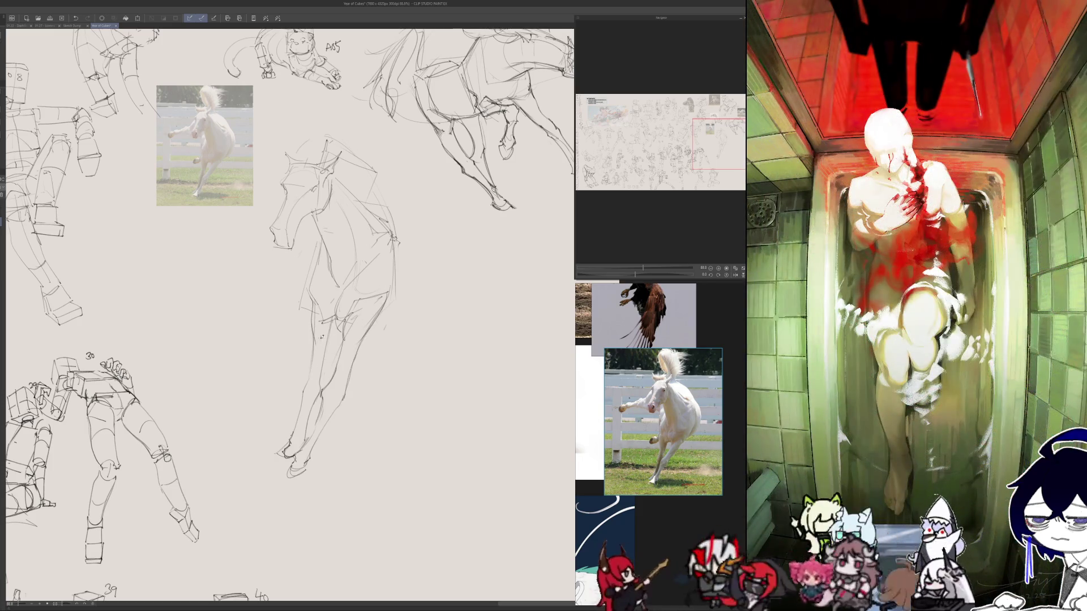
left_click_drag(332, 320, 326, 352)
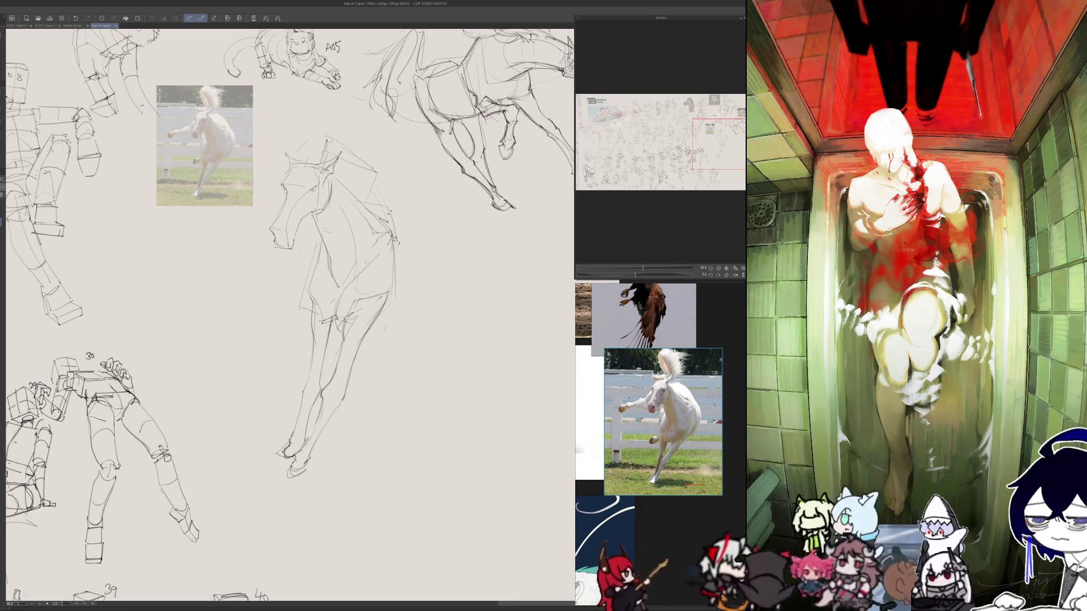
- Add neck strokes and reshape the horse's muzzle and lower jaw using a mirrored view
key("h")
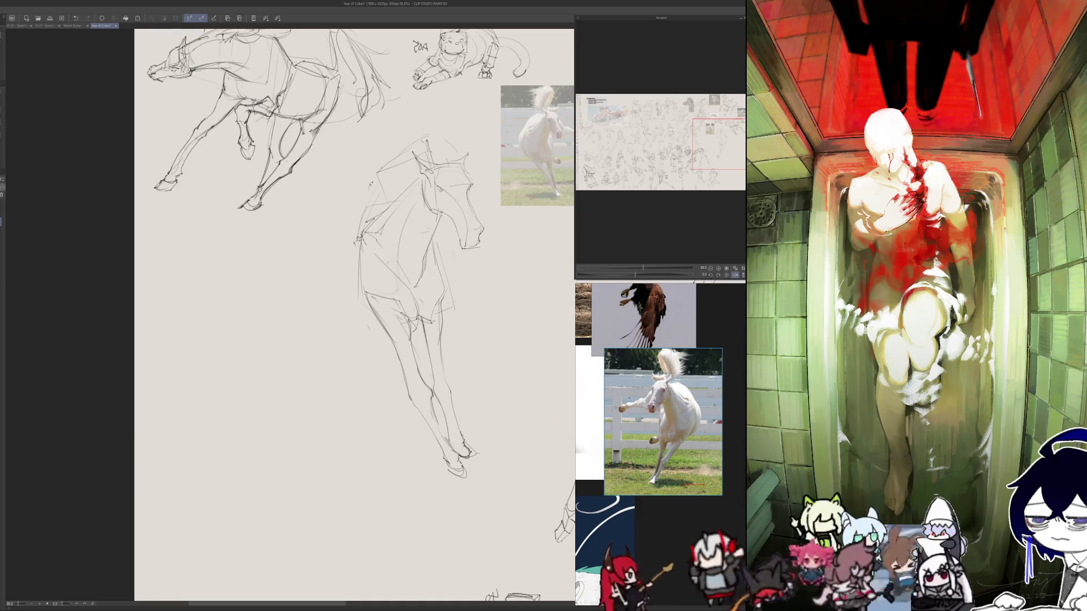
key("h")
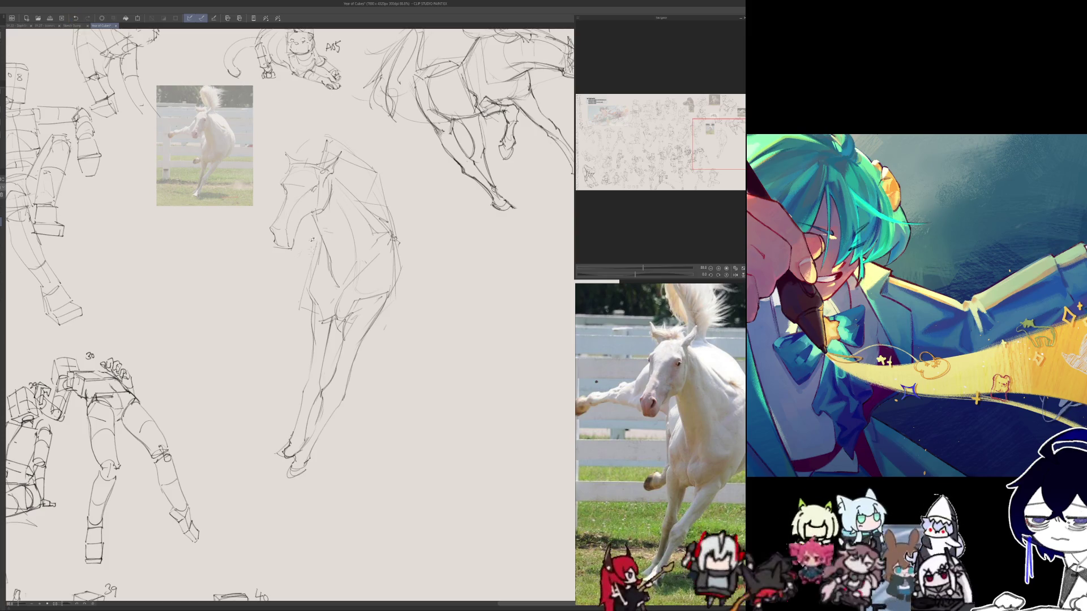
left_click_drag(300, 229, 314, 270)
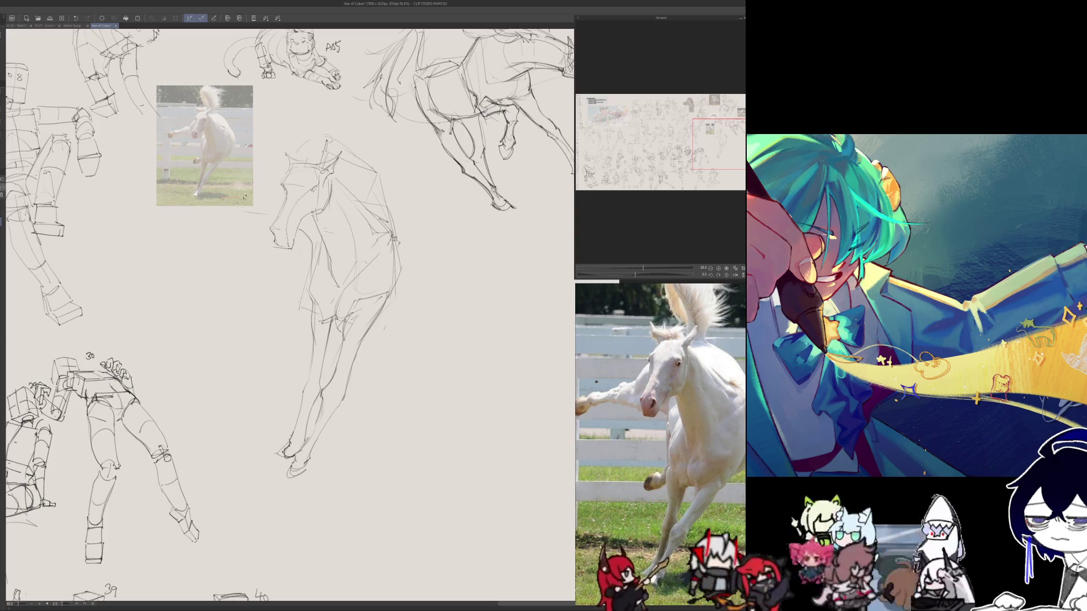
left_click_drag(244, 218, 264, 185)
key("h")
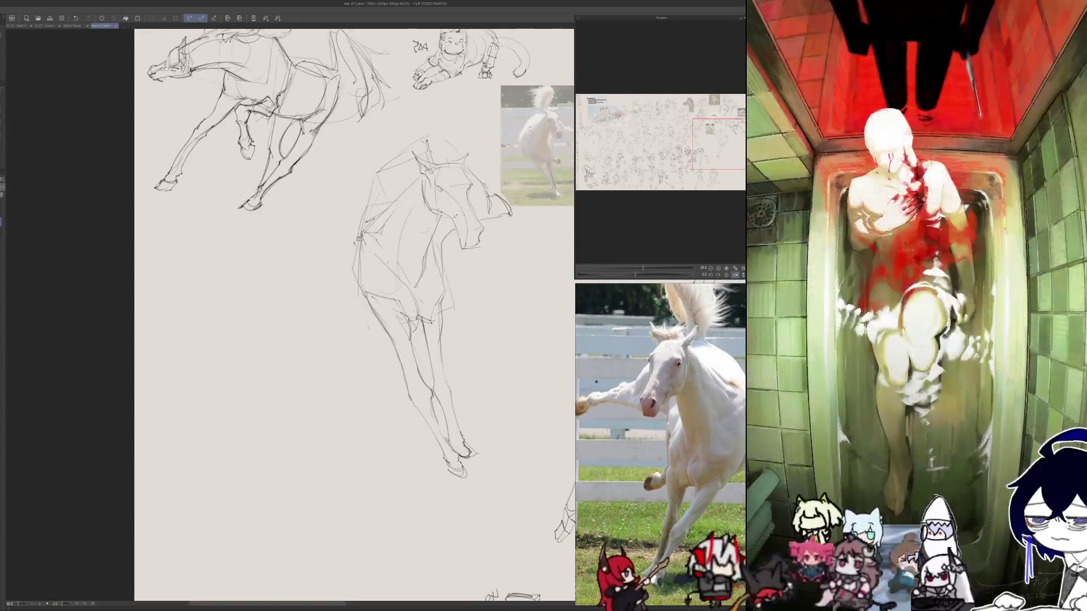
left_click_drag(513, 209, 480, 223)
key("h")
left_click_drag(258, 193, 246, 236)
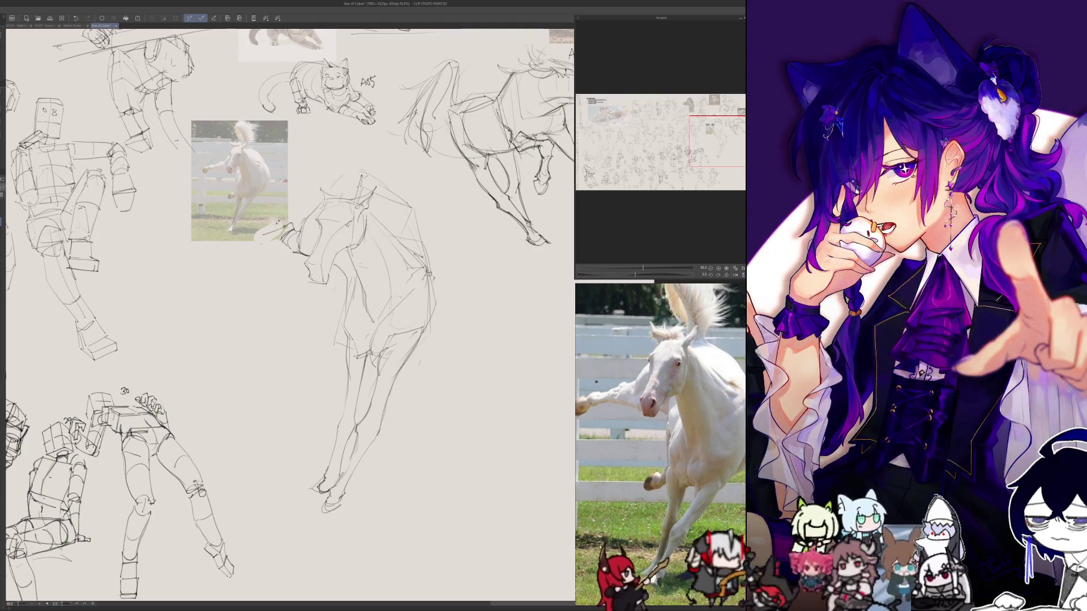
- Undo three strokes, then sketch the horse's raised foreleg and hoof toward the photo
left_click(72, 17)
left_click(73, 18)
left_click(72, 17)
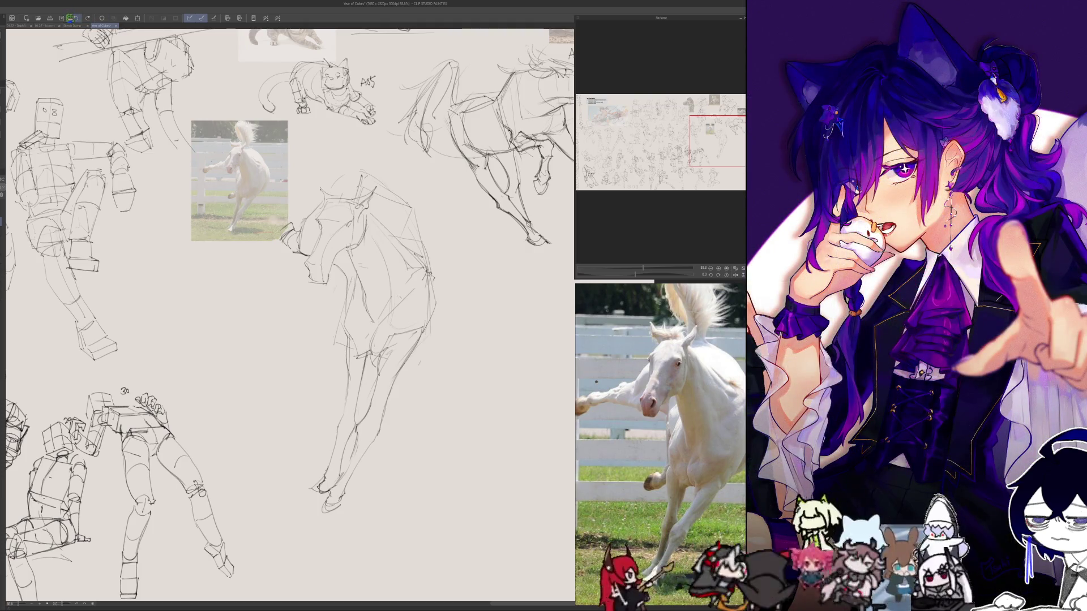
left_click_drag(287, 226, 263, 233)
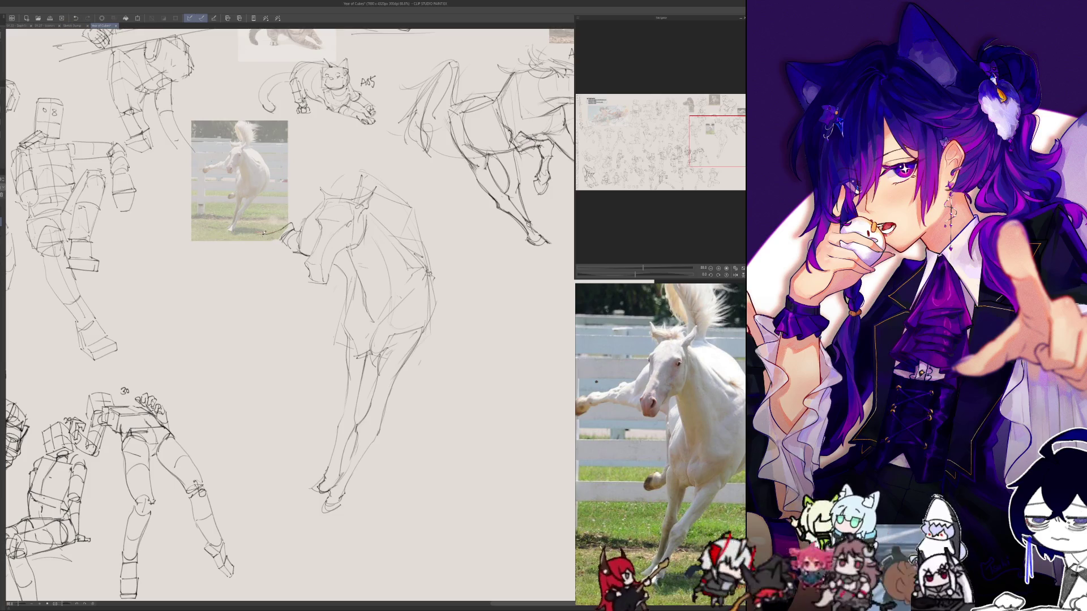
left_click_drag(253, 236, 266, 240)
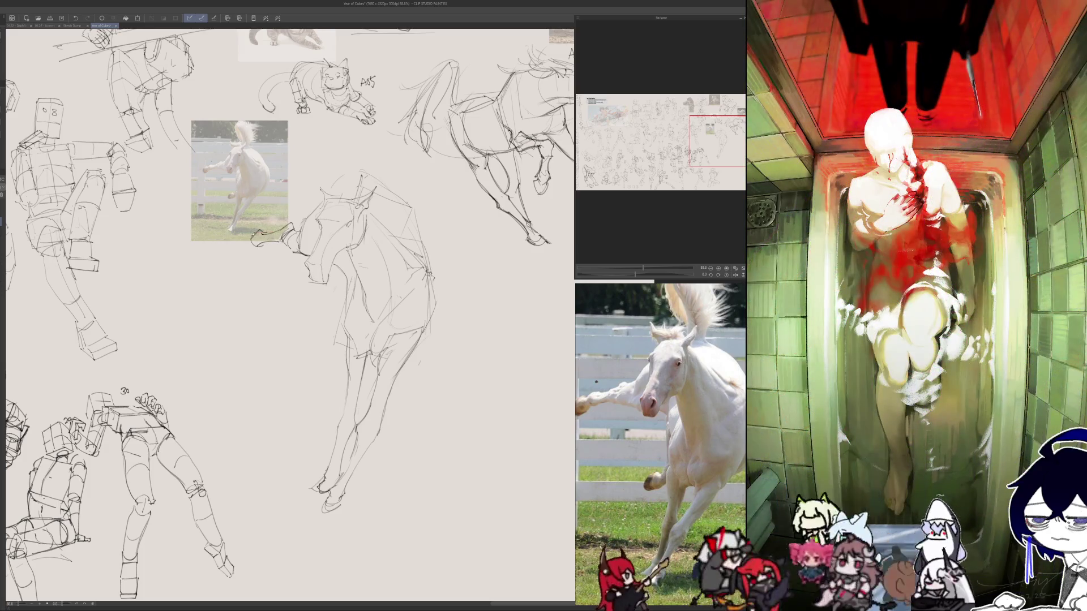
mouse_move(246, 233)
left_mouse_down()
mouse_move(239, 251)
mouse_move(259, 255)
left_mouse_up()
- Retry the neck and foreleg lines, then undo the strokes below the horse reference
scroll(252, 249, "down", 5)
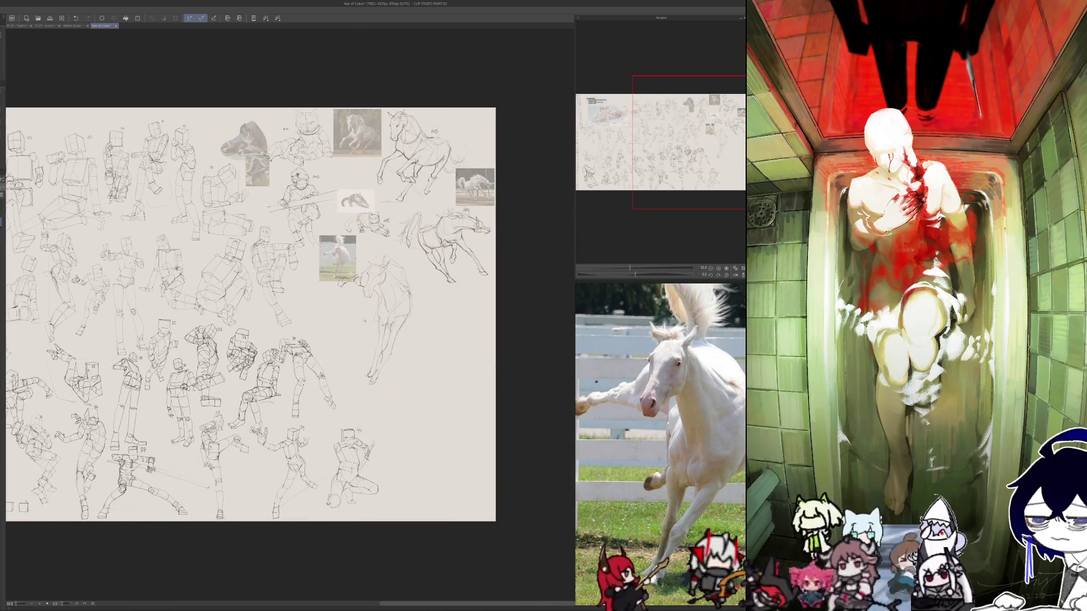
scroll(362, 320, "up", 5)
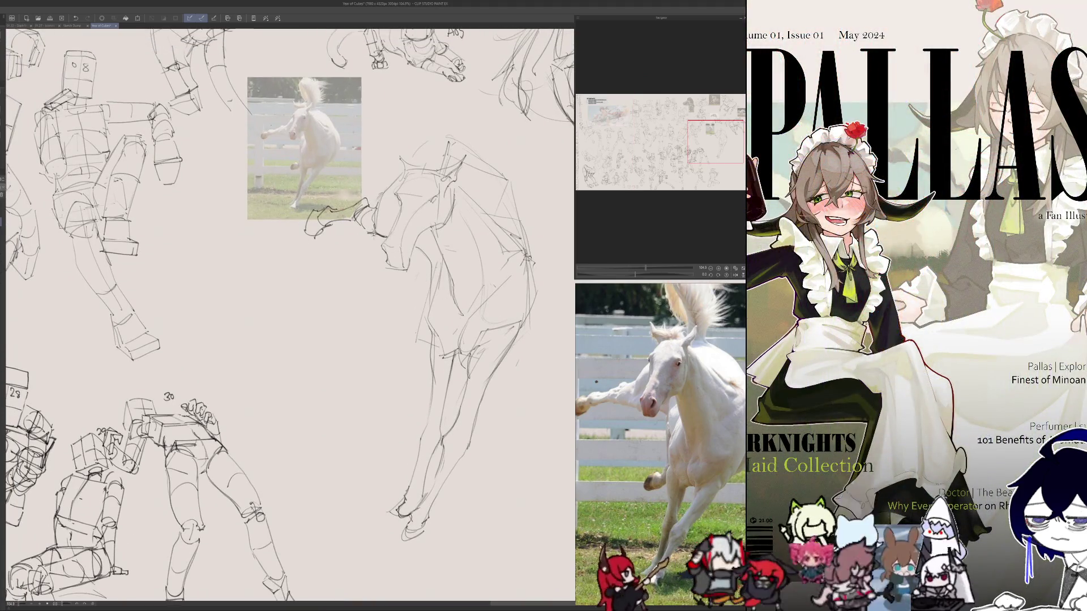
left_click_drag(357, 219, 399, 259)
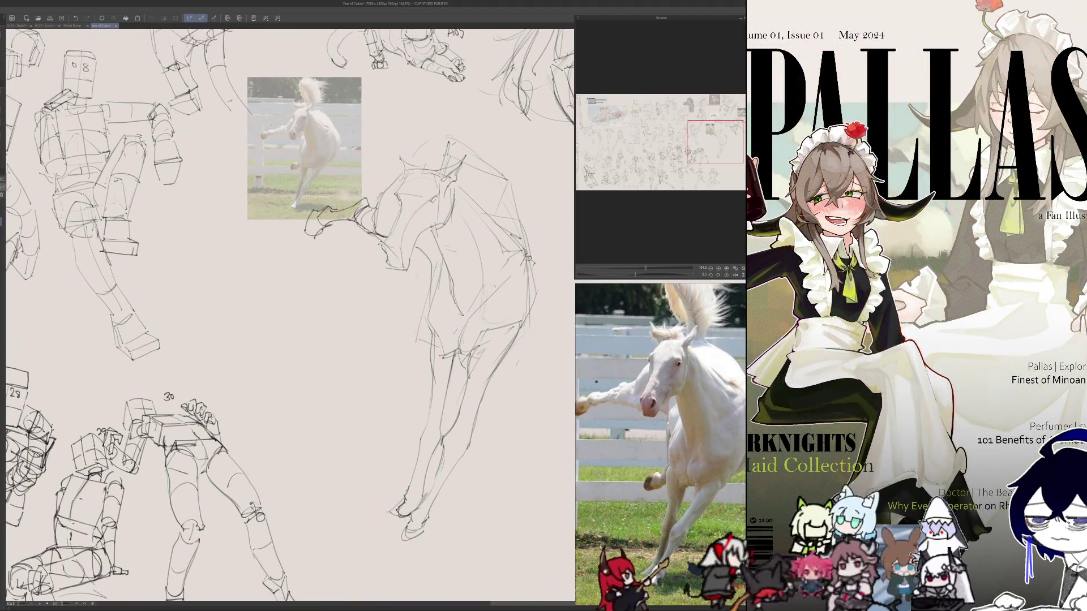
key("ctrl+z")
left_click_drag(388, 228, 262, 244)
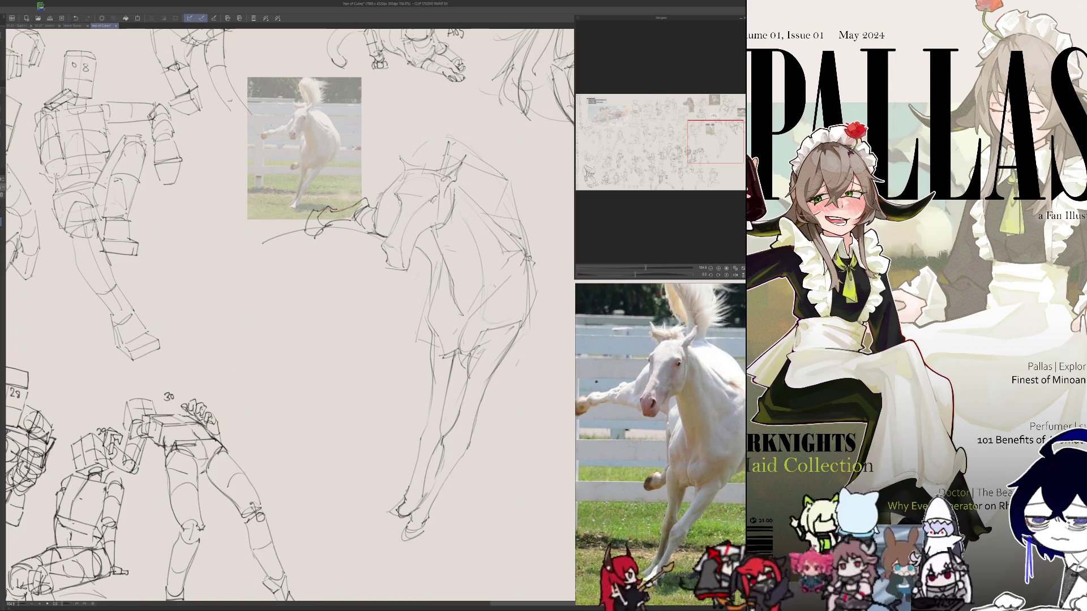
left_click(71, 17)
left_click(71, 17)
left_click(71, 18)
left_click(70, 18)
left_click(71, 18)
left_click(71, 18)
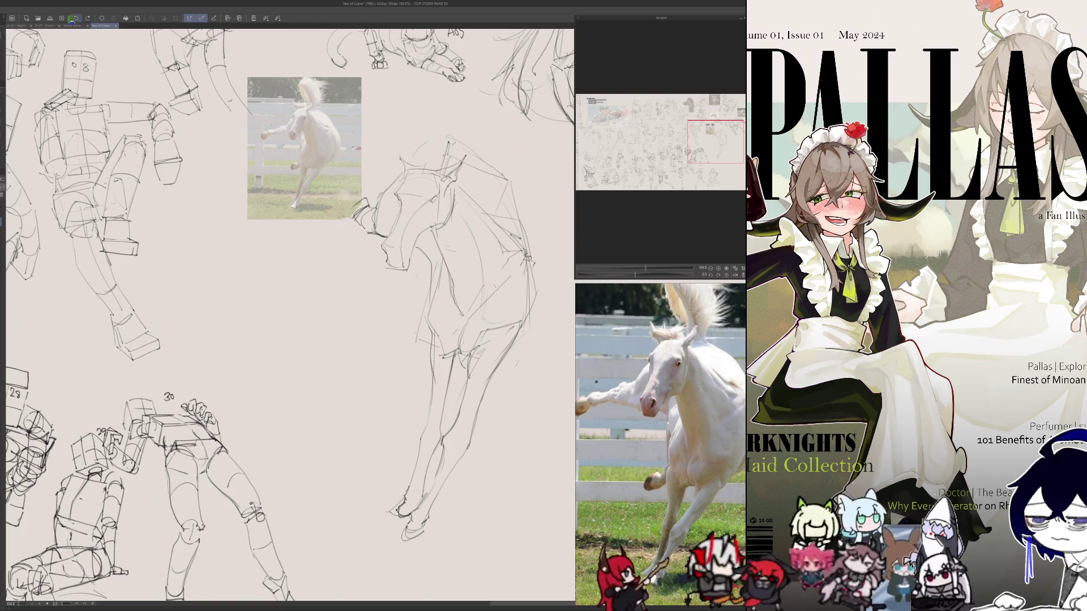
left_click(72, 25)
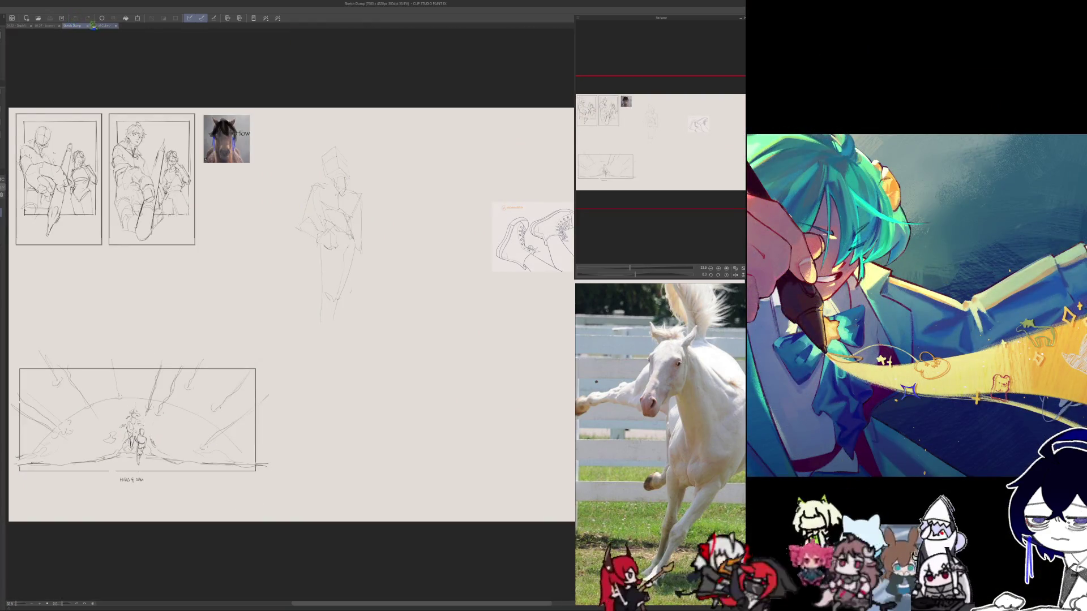
left_click(103, 26)
left_click(72, 17)
left_click(72, 18)
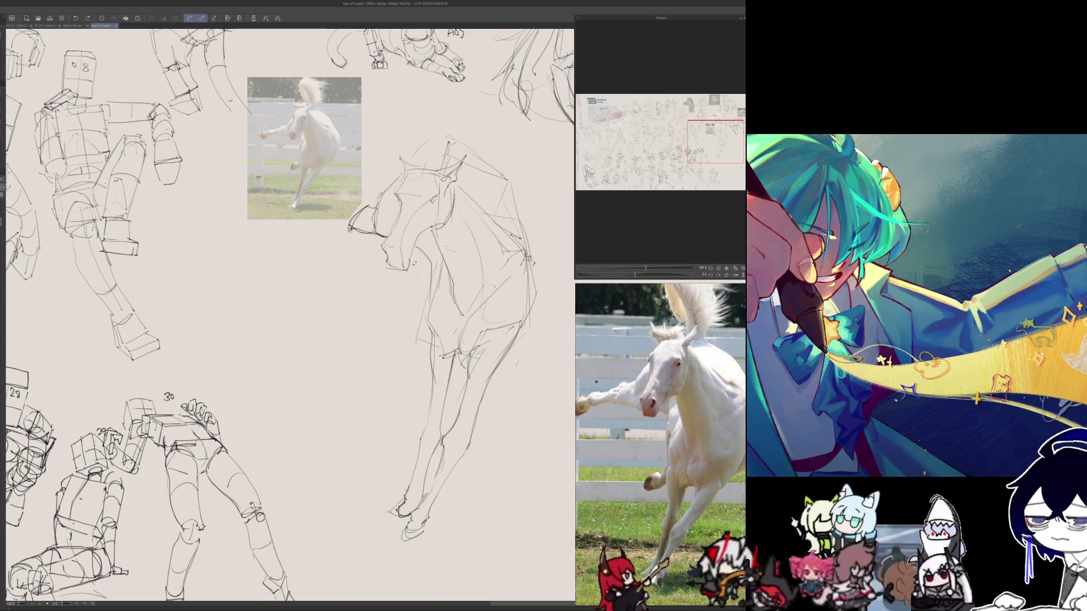
- Draw the kicking foreleg reaching left with its hoof, plus the chest contour
left_click_drag(370, 236, 291, 237)
key("h")
key("ctrl+z")
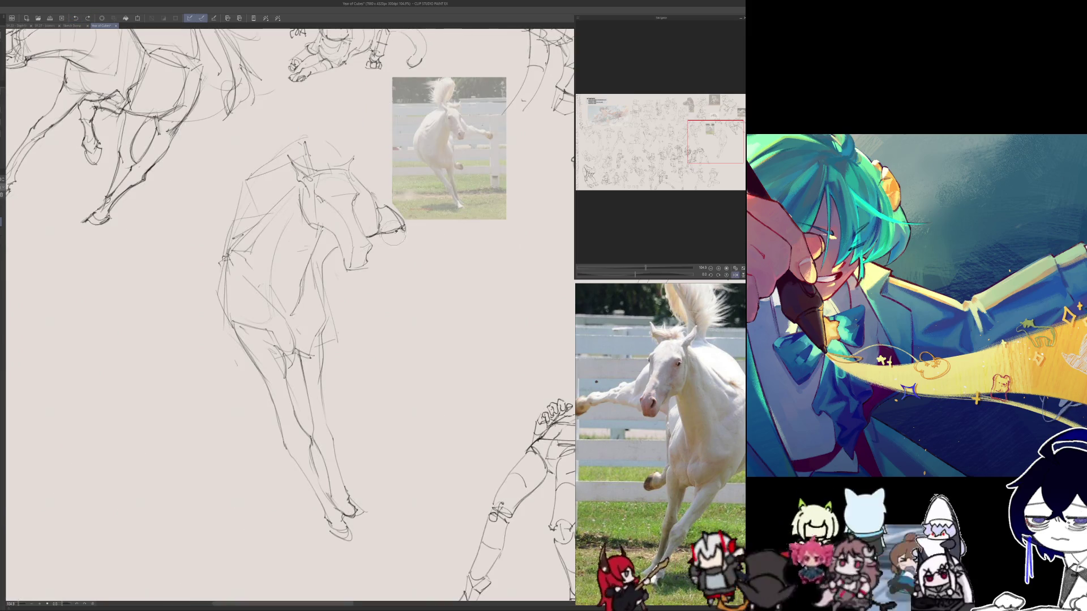
key("h")
key("ctrl+y")
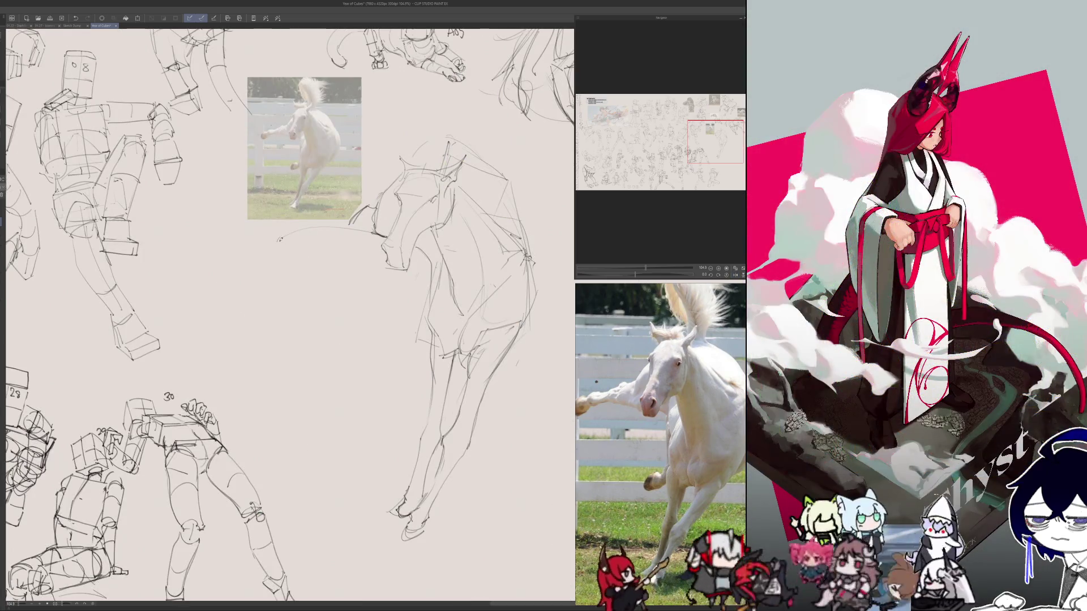
mouse_move(283, 229)
left_mouse_down()
mouse_move(348, 208)
mouse_move(326, 214)
left_mouse_up()
key("ctrl+z")
left_click_drag(403, 178, 369, 214)
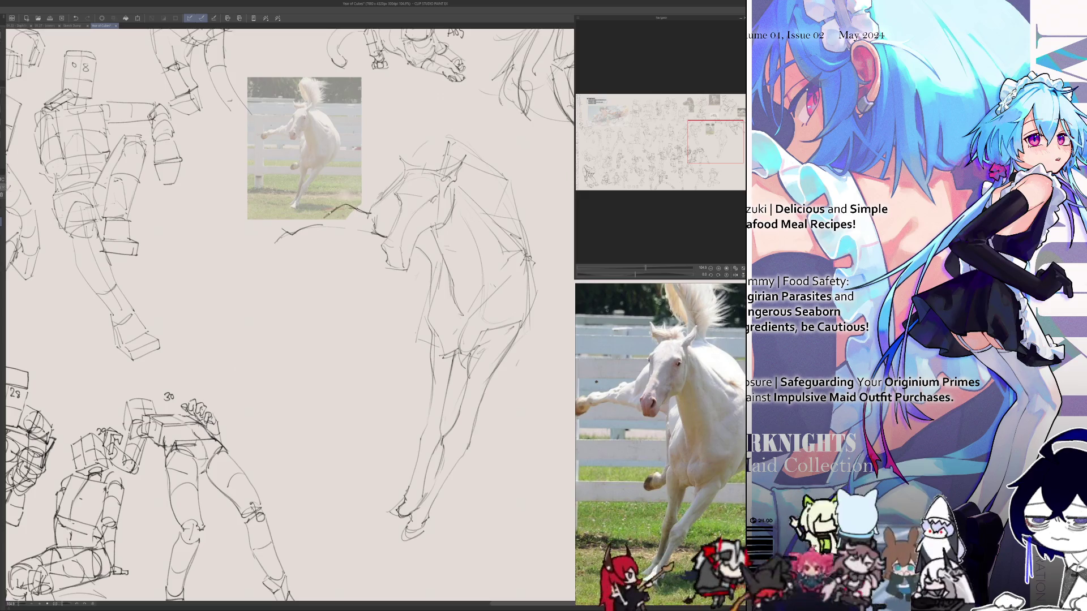
left_click_drag(330, 211, 310, 218)
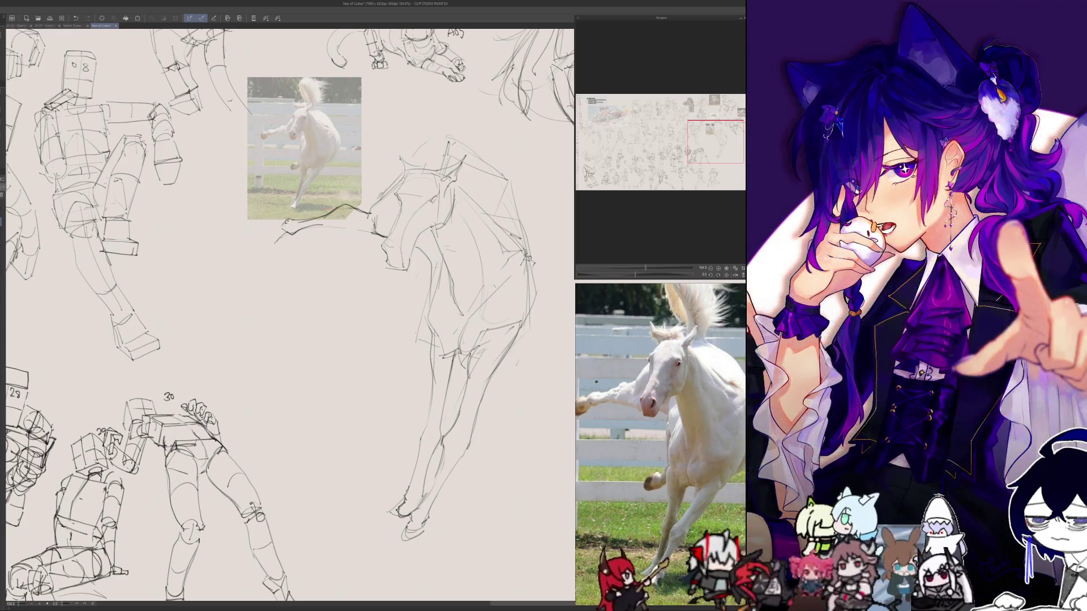
left_click_drag(288, 220, 264, 244)
- Redraw the foreleg under the reference photo and check the gesture in mirrored views
scroll(327, 202, "left", 3)
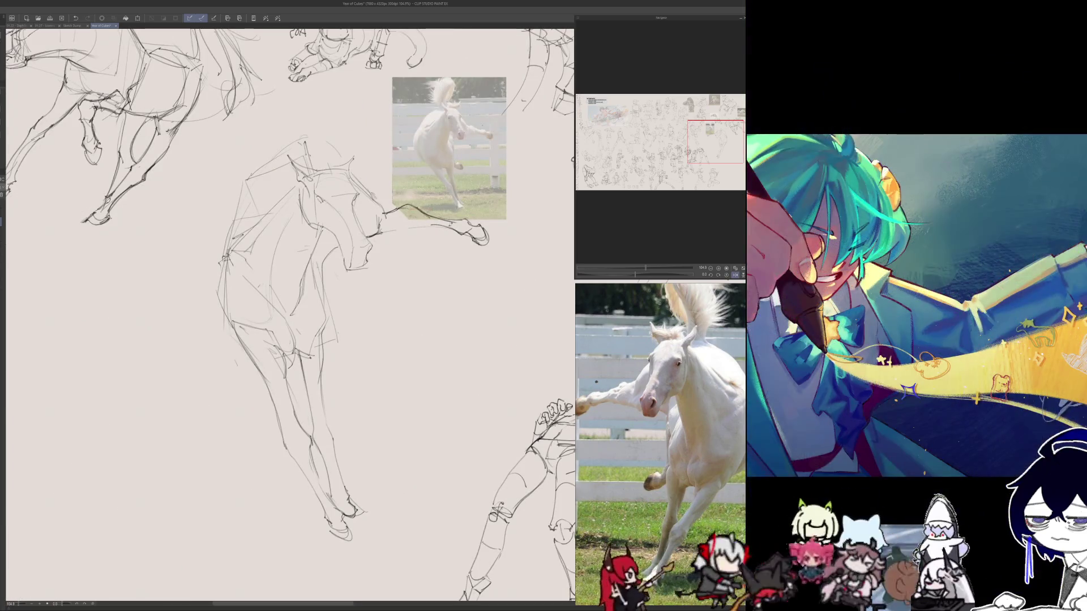
mouse_move(463, 230)
left_mouse_down()
mouse_move(395, 219)
mouse_move(375, 239)
left_mouse_up()
key("h")
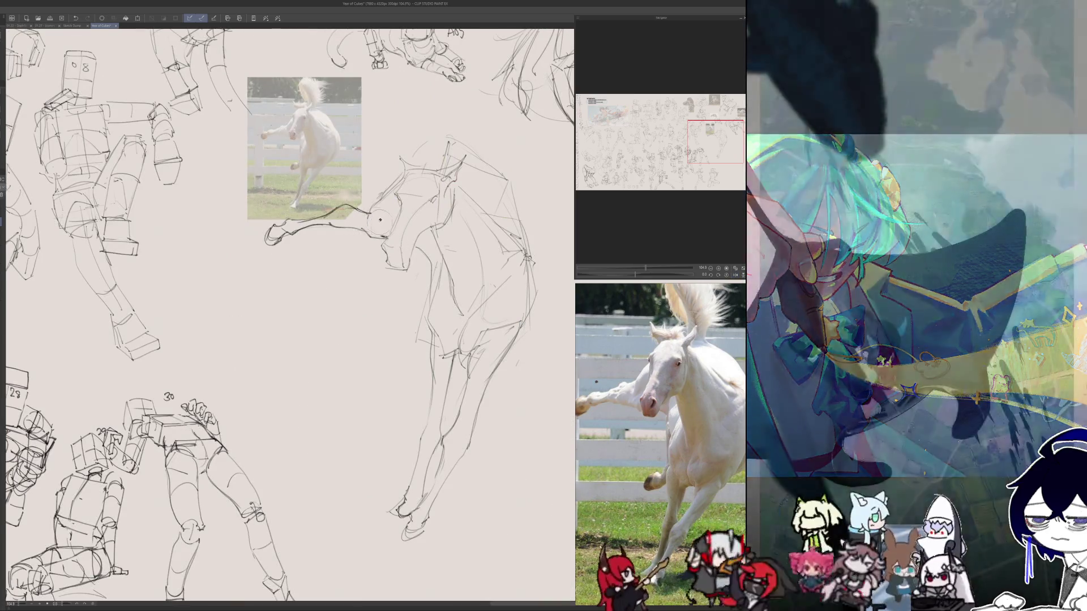
key("h")
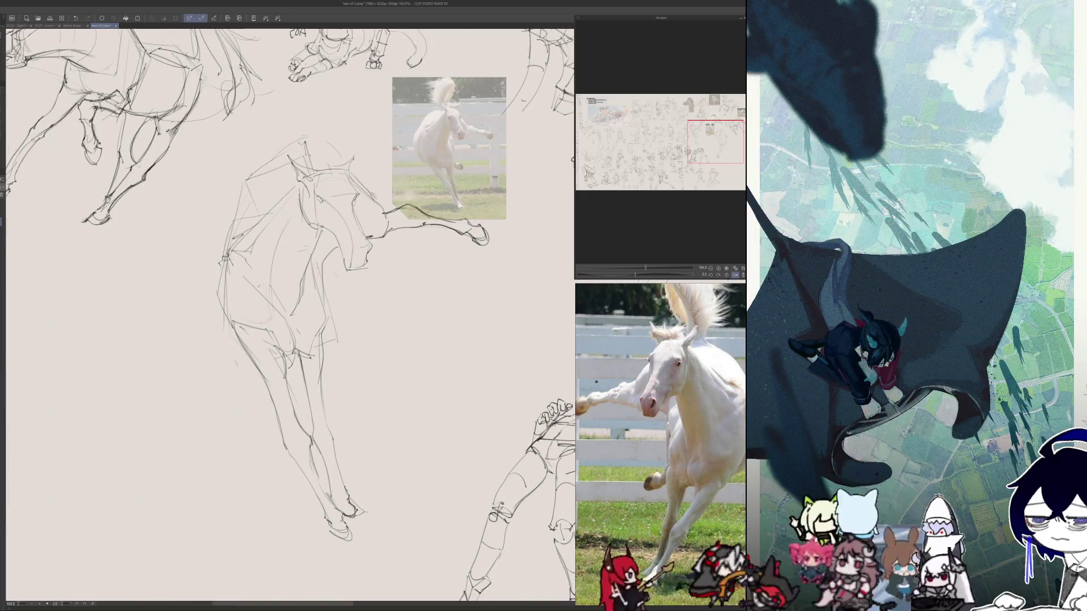
key("h")
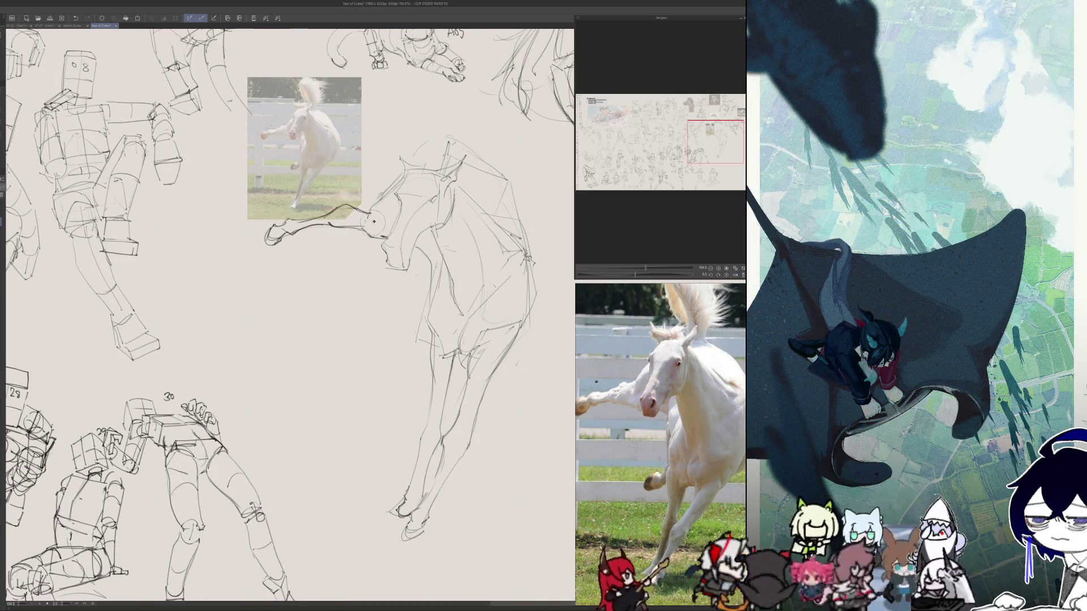
key("h")
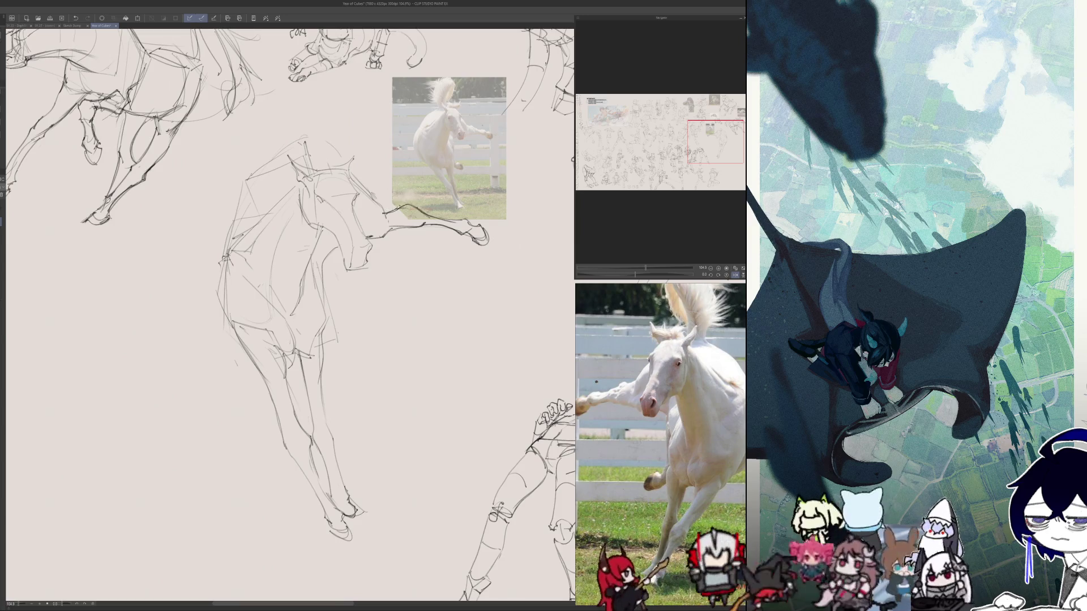
key("h")
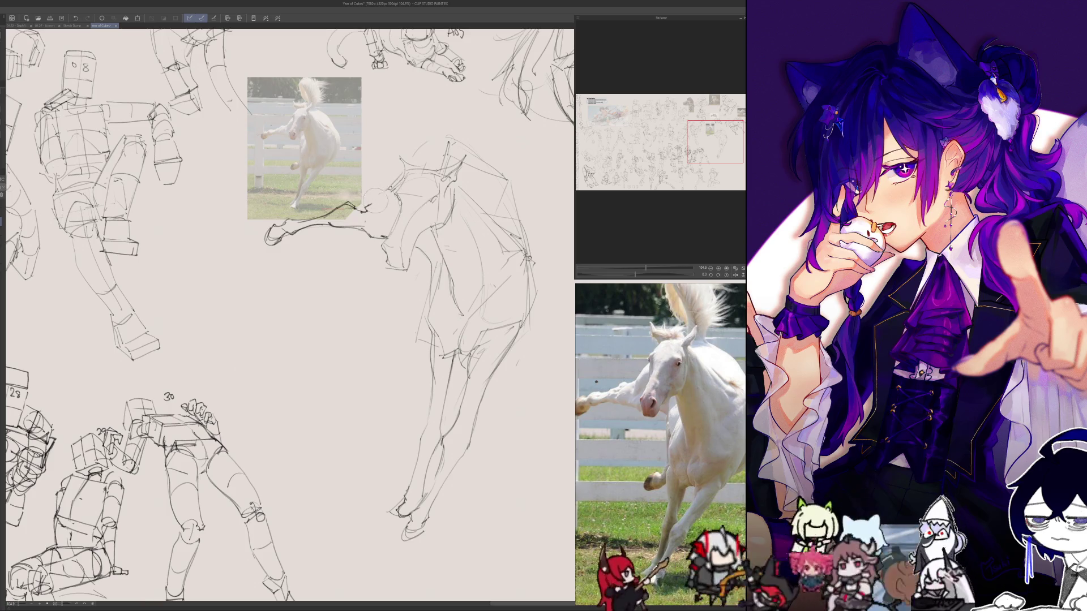
- Add chest lines and a head mark, then refine the horse's front hoof
left_click_drag(403, 177, 375, 207)
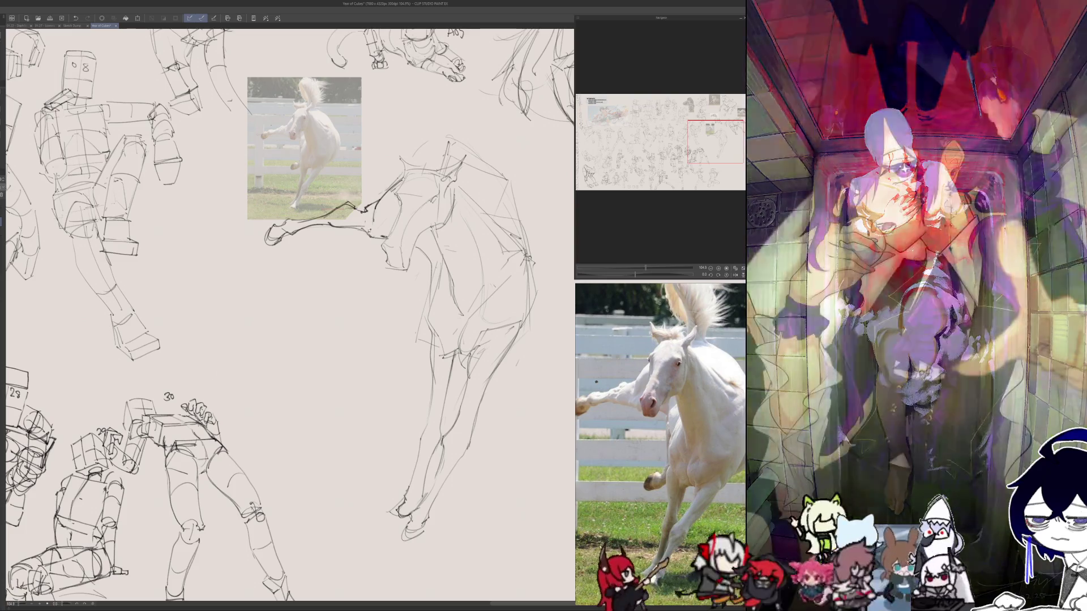
key("h")
left_click_drag(369, 234, 384, 239)
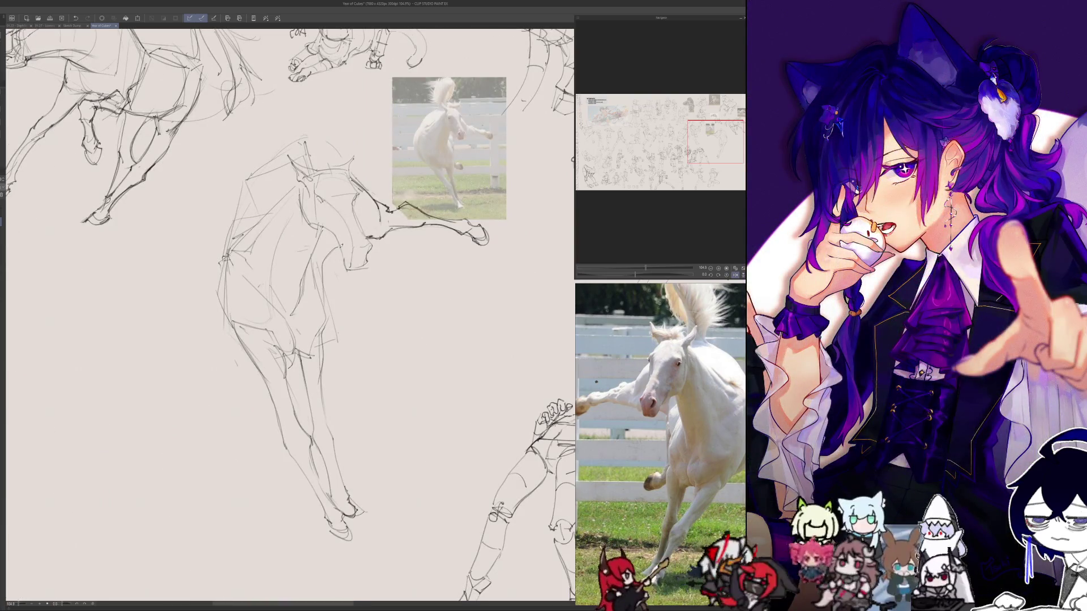
key("h")
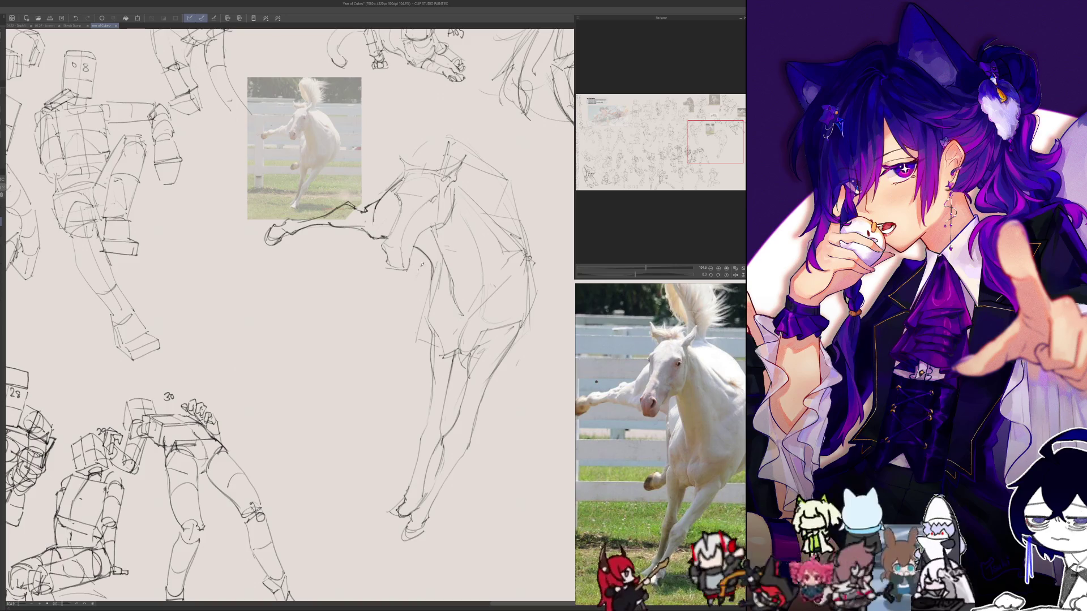
left_click_drag(422, 271, 411, 309)
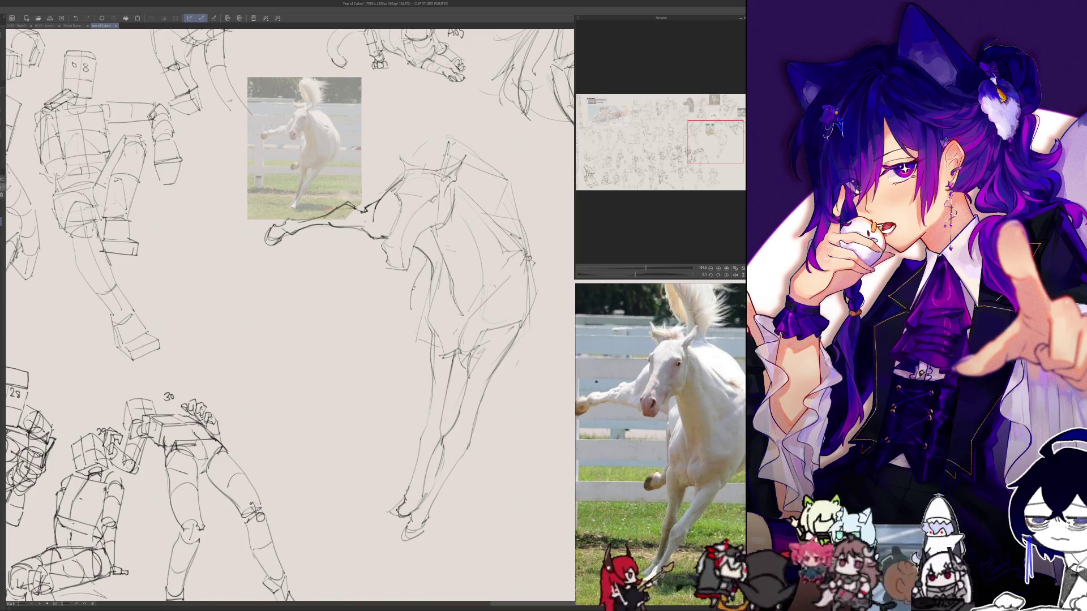
key("ctrl+z")
mouse_move(428, 258)
left_mouse_down()
mouse_move(404, 365)
mouse_move(427, 347)
mouse_move(396, 372)
mouse_move(405, 369)
left_mouse_up()
left_click_drag(405, 364, 397, 371)
- Check the whole sheet, then sketch a first head stroke for the kicking horse and undo it
key("ctrl+0")
scroll(288, 317, "up", 4)
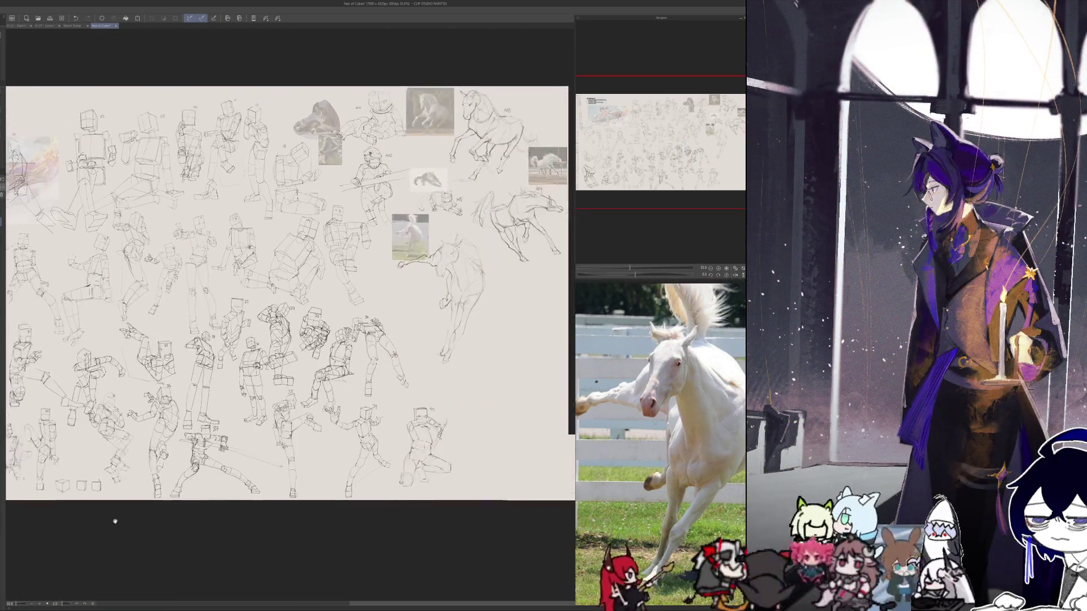
scroll(421, 124, "up", 1)
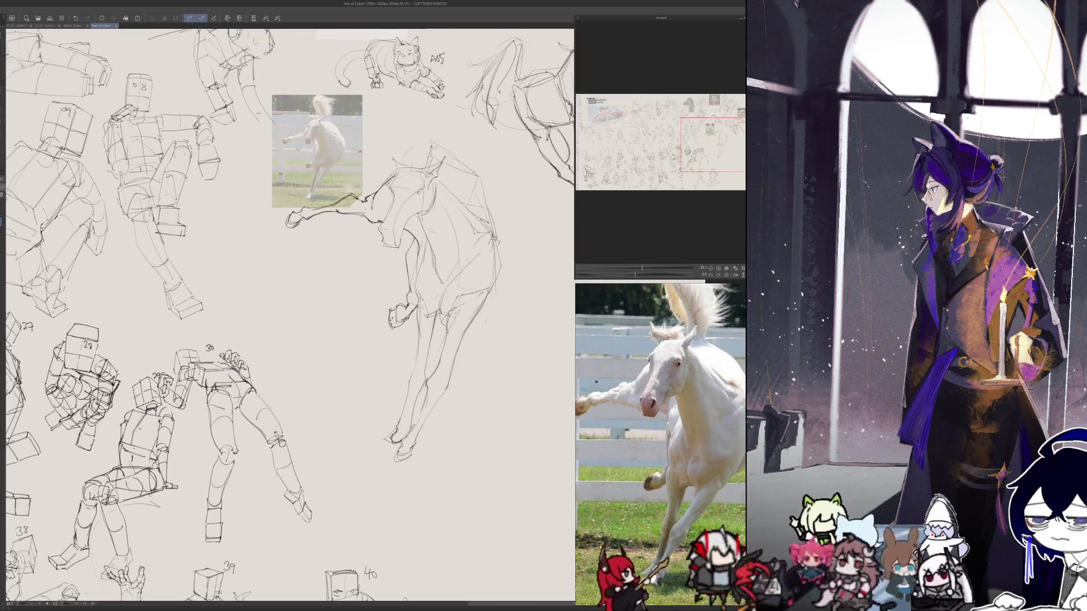
key("h")
key("h")
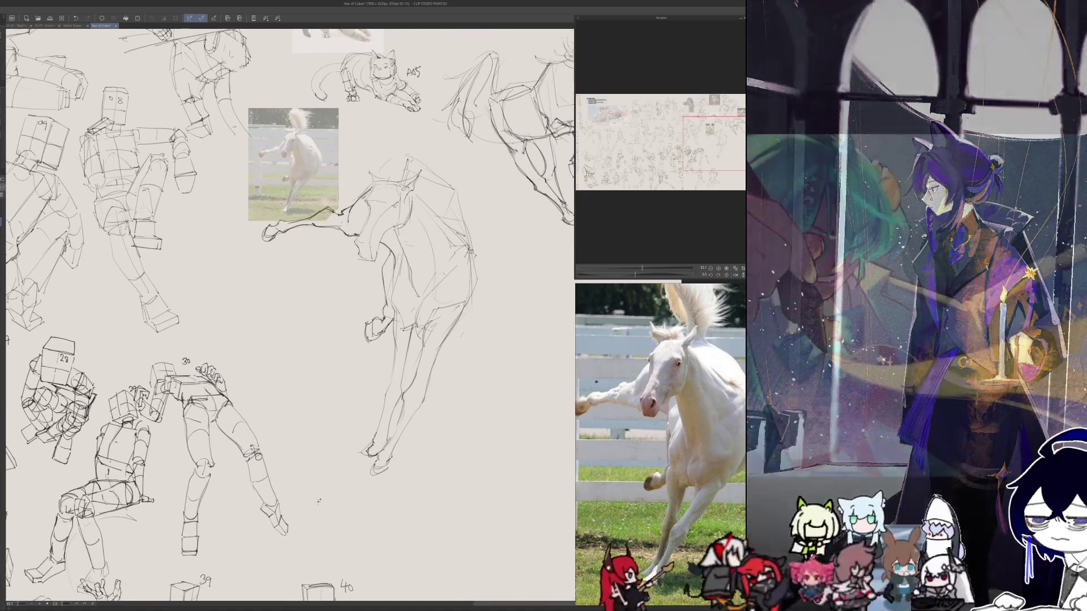
key("h")
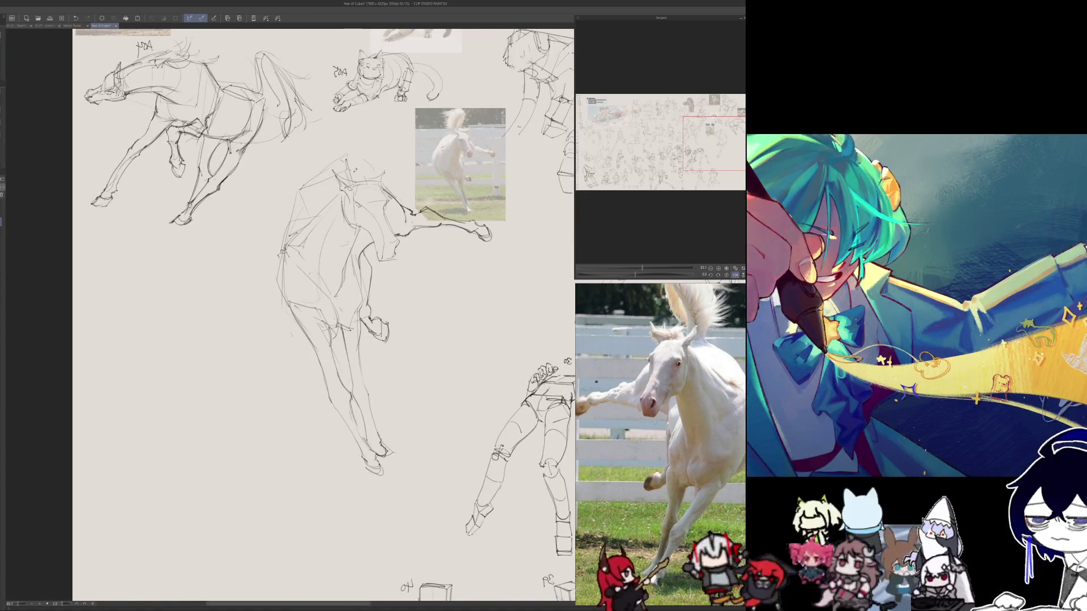
mouse_move(378, 179)
left_mouse_down()
mouse_move(339, 160)
mouse_move(350, 168)
mouse_move(306, 187)
mouse_move(290, 214)
left_mouse_up()
key("ctrl+z")
key("ctrl+z")
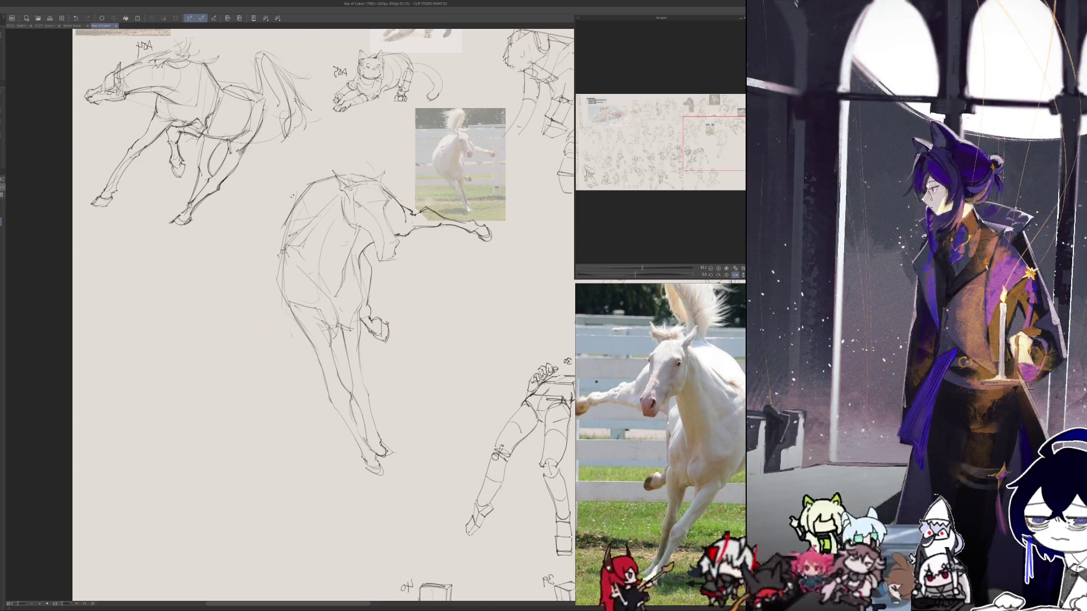
- Draw a neck line above the horse and redraw the head line as a curve
key("h")
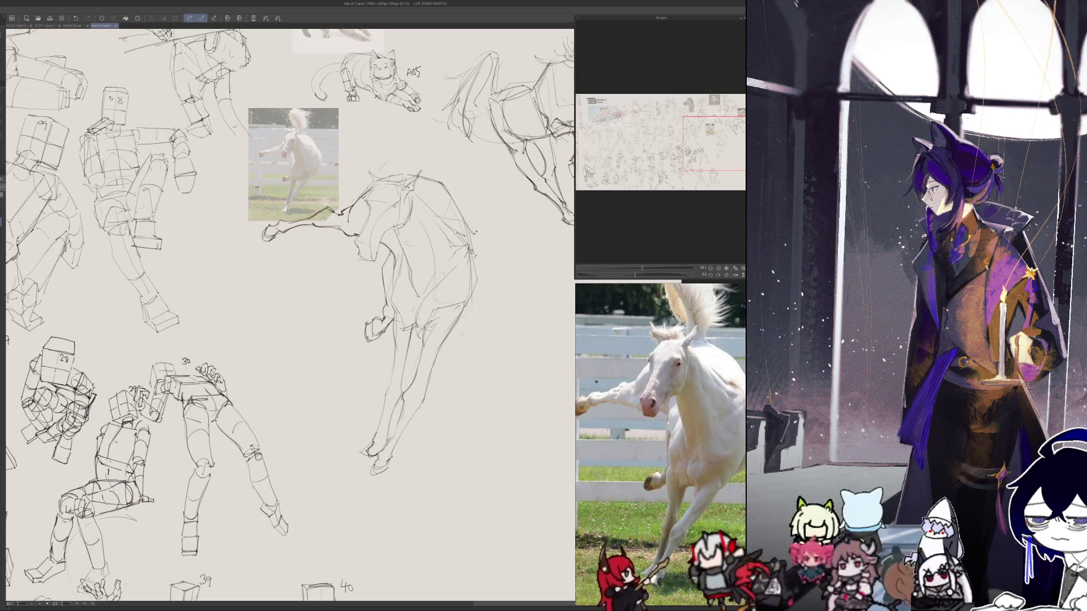
key("h")
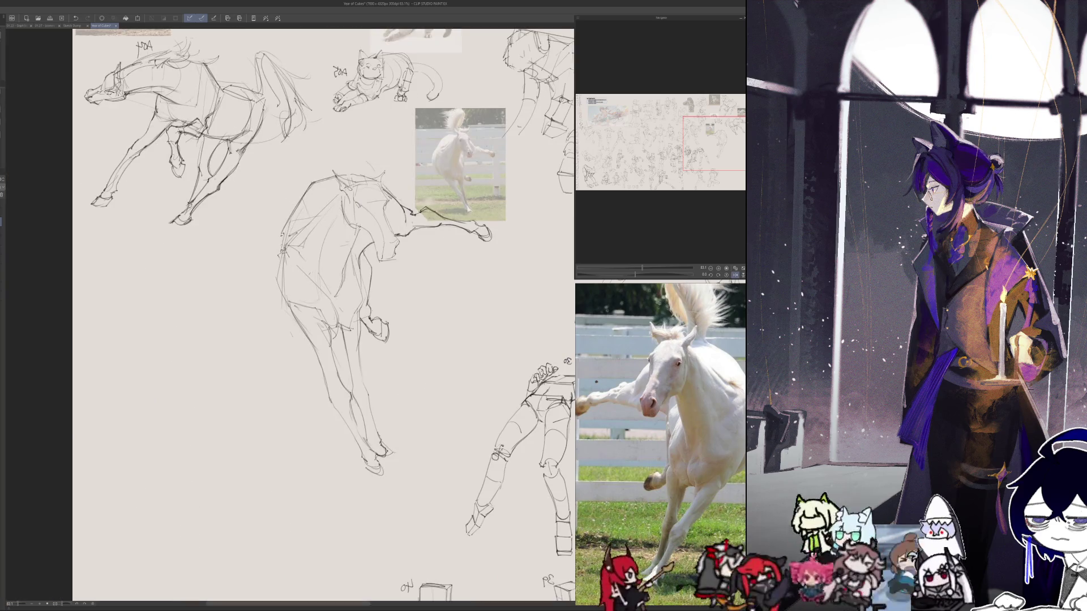
key("h")
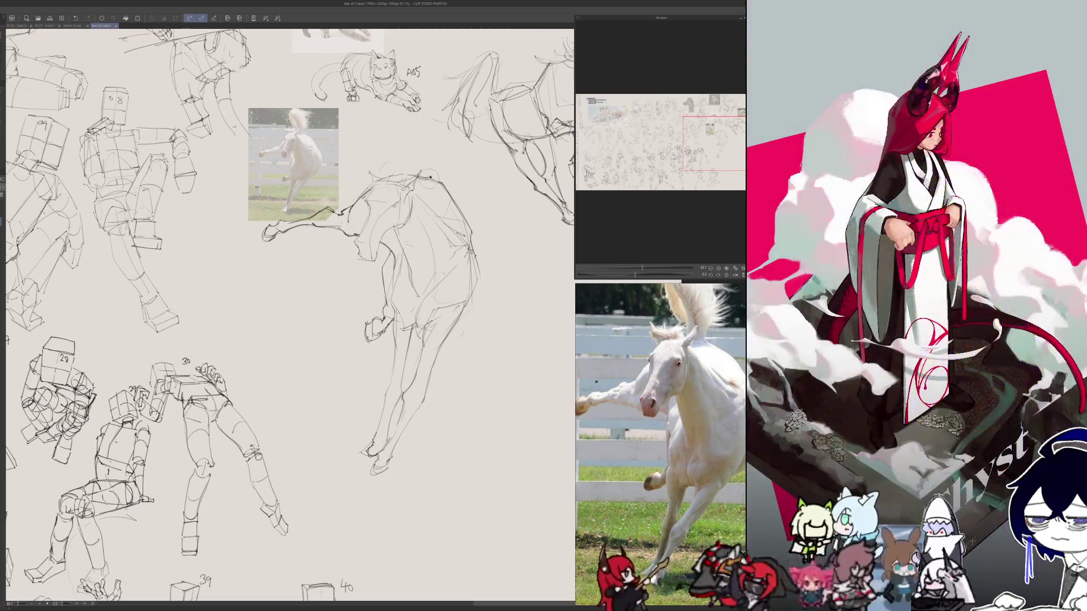
mouse_move(430, 105)
left_mouse_down()
mouse_move(422, 163)
mouse_move(404, 112)
mouse_move(421, 148)
left_mouse_up()
key("h")
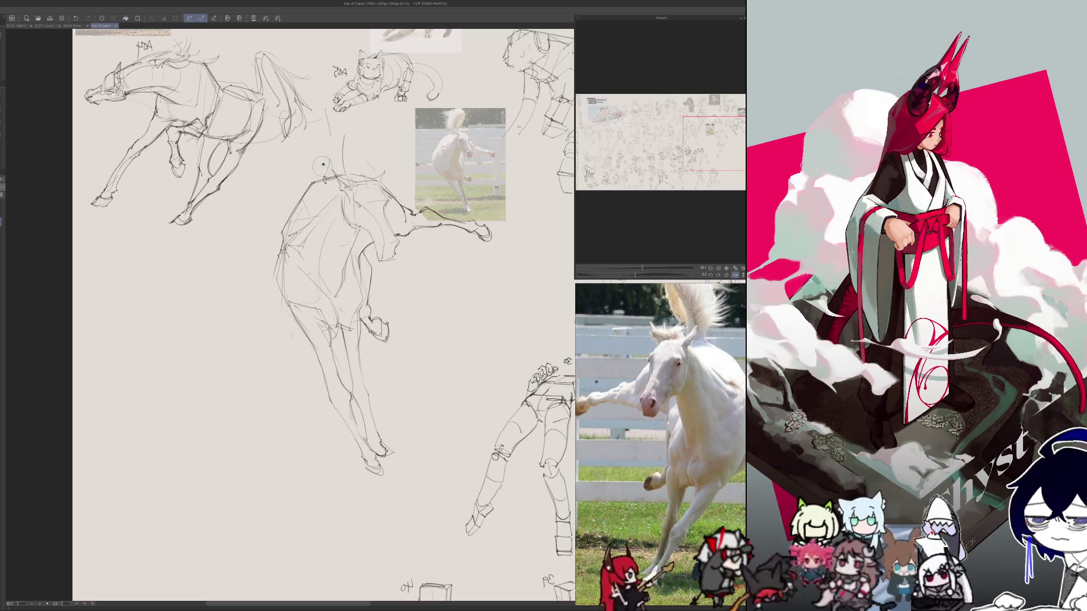
left_click_drag(347, 147, 339, 175)
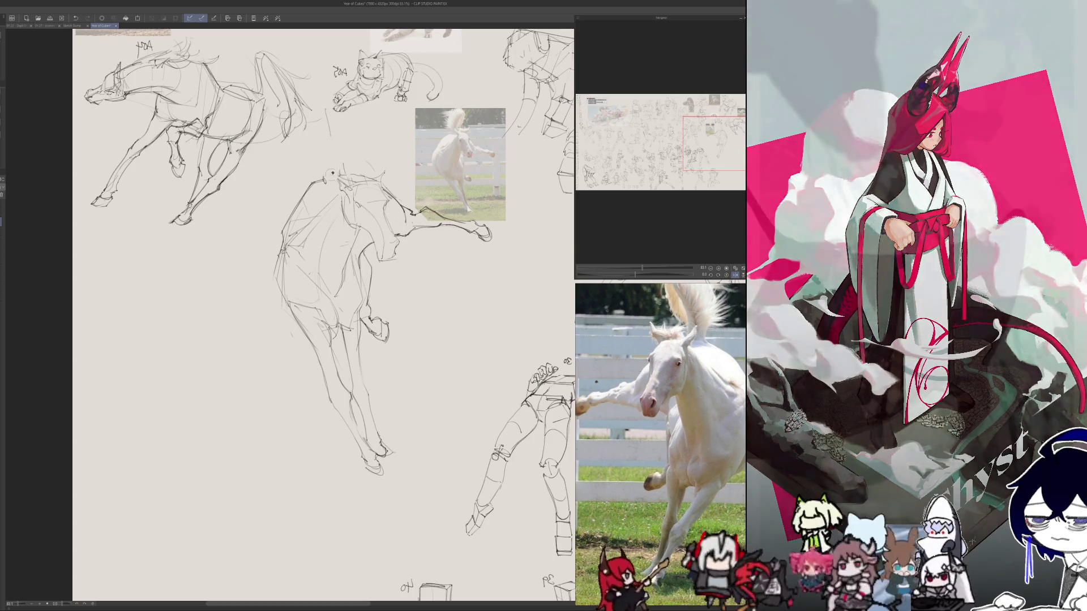
key("ctrl+z")
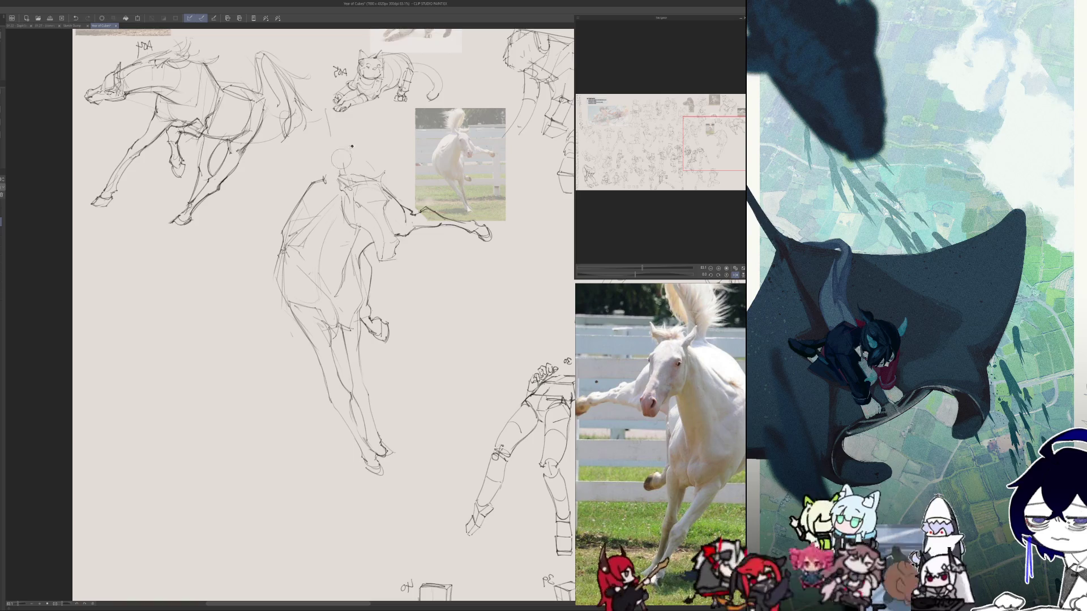
left_click_drag(386, 112, 332, 170)
key("ctrl+z")
left_click_drag(385, 113, 327, 168)
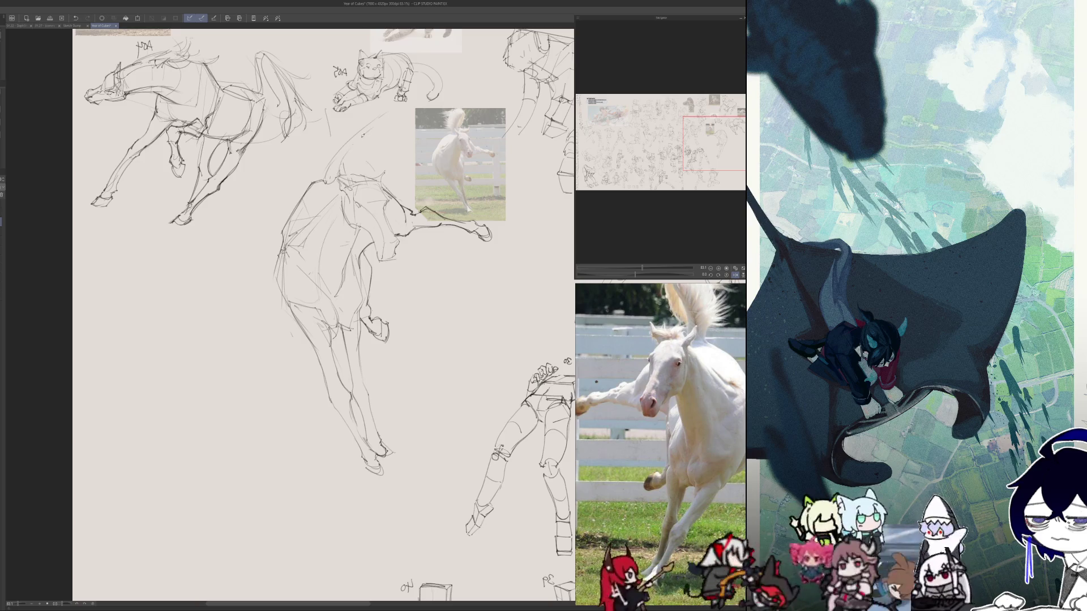
key("h")
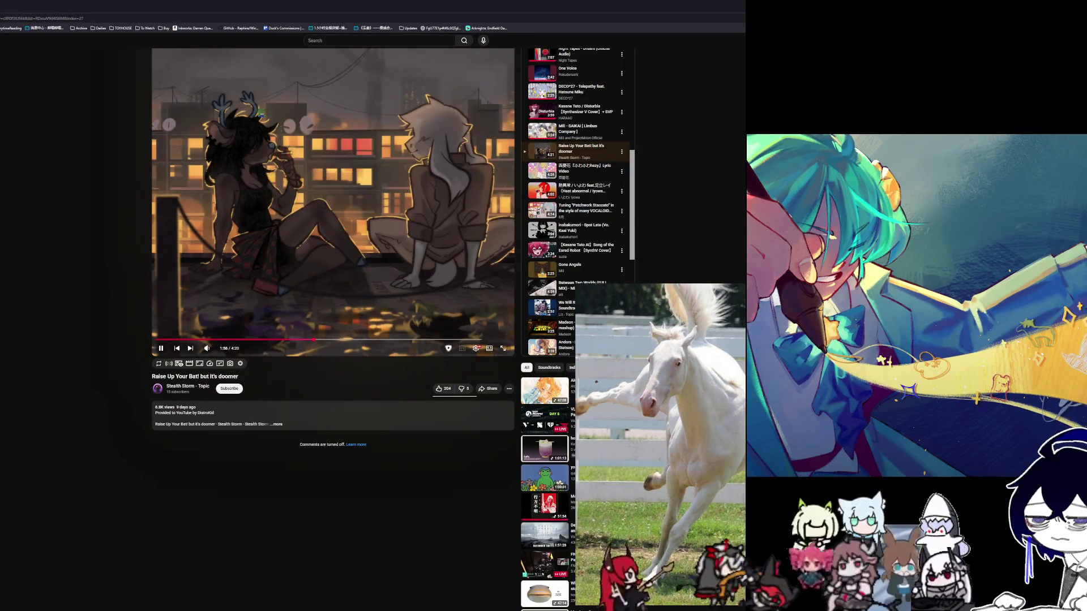
scroll(334, 207, "up", 1)
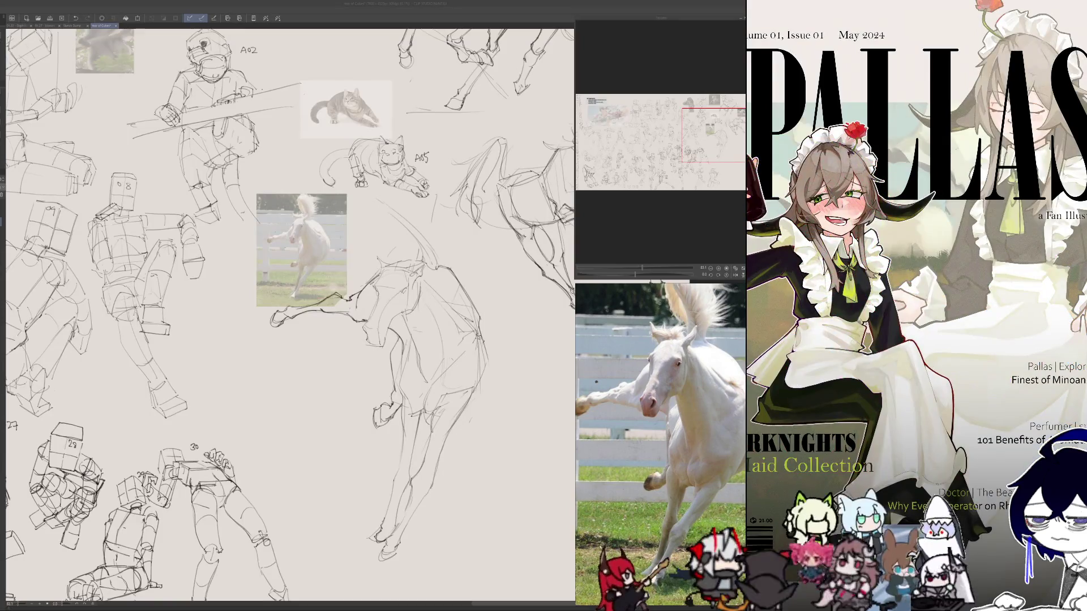
left_click(326, 344)
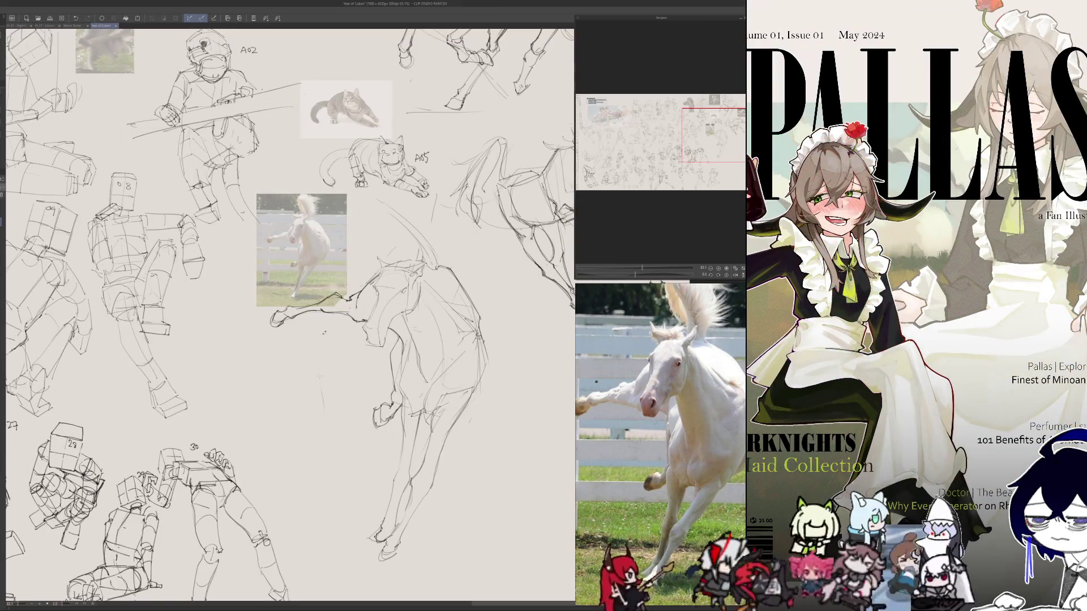
key("h")
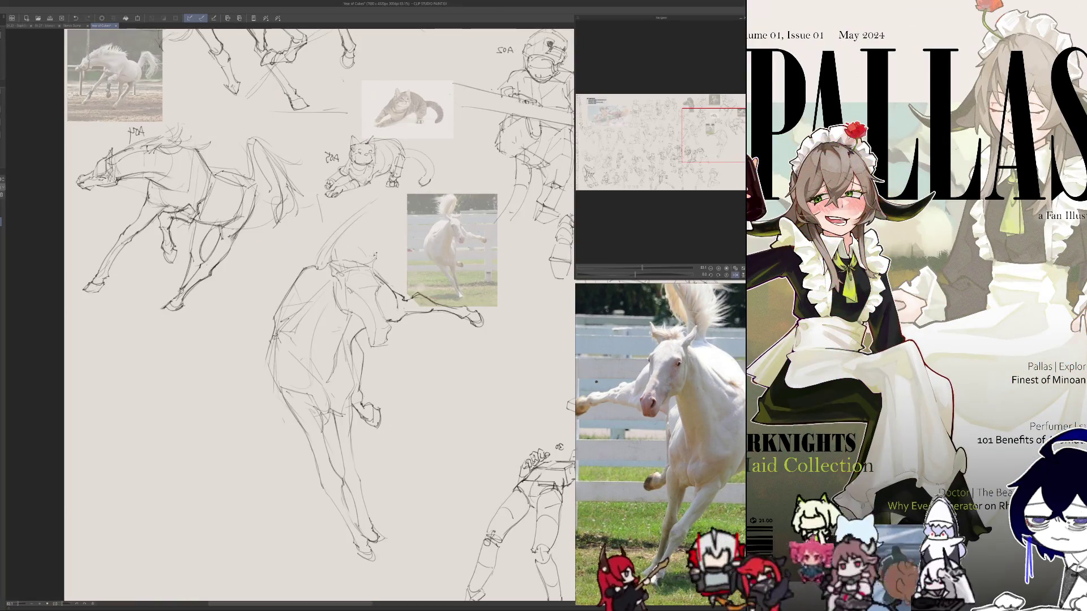
- Add strokes along the horse's back and up its neck, checking in mirrored view
key("h")
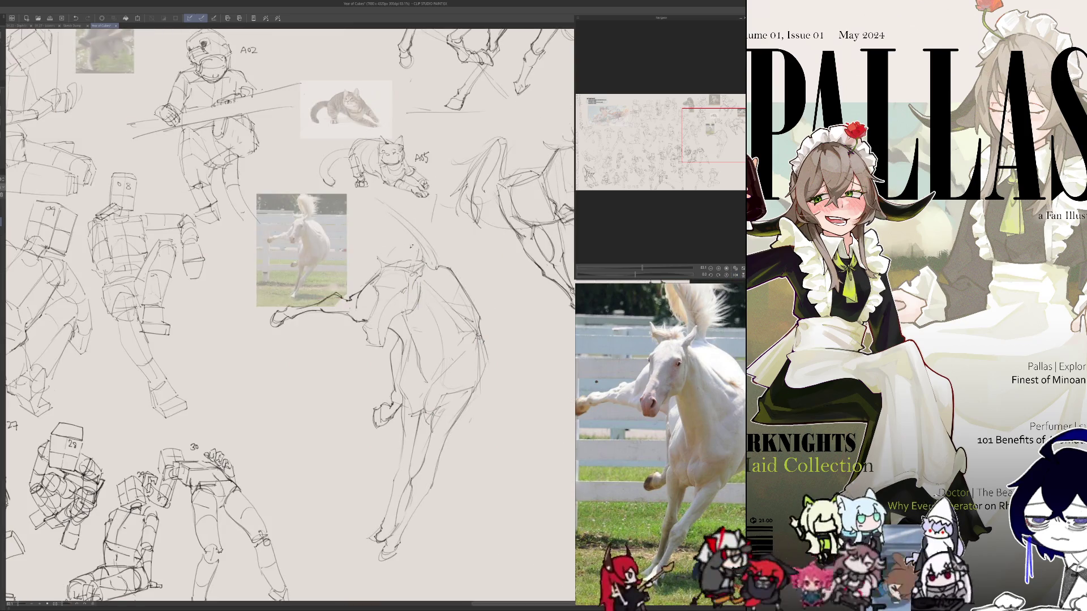
mouse_move(429, 247)
left_mouse_down()
mouse_move(434, 265)
mouse_move(410, 280)
mouse_move(410, 298)
left_mouse_up()
mouse_move(419, 272)
left_mouse_down()
mouse_move(411, 296)
mouse_move(403, 273)
left_mouse_up()
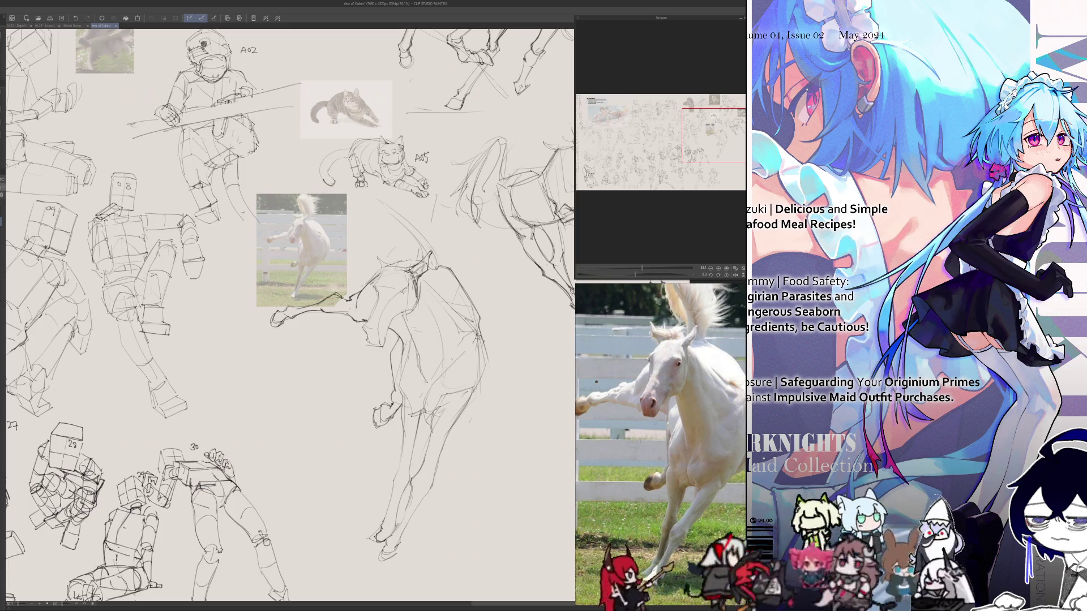
key("h")
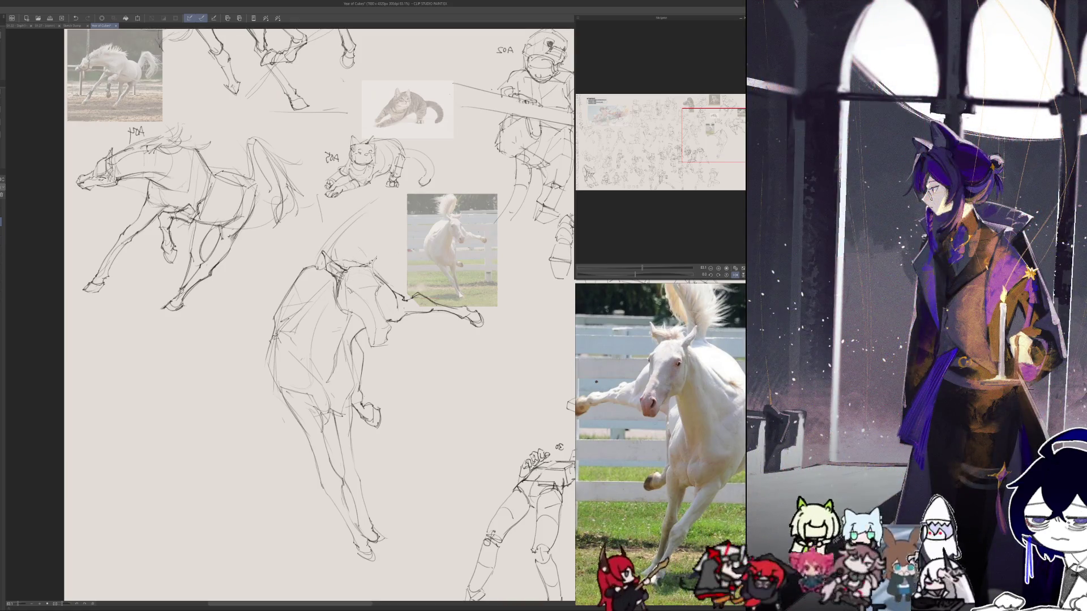
mouse_move(368, 263)
left_mouse_down()
mouse_move(387, 248)
mouse_move(371, 270)
left_mouse_up()
key("h")
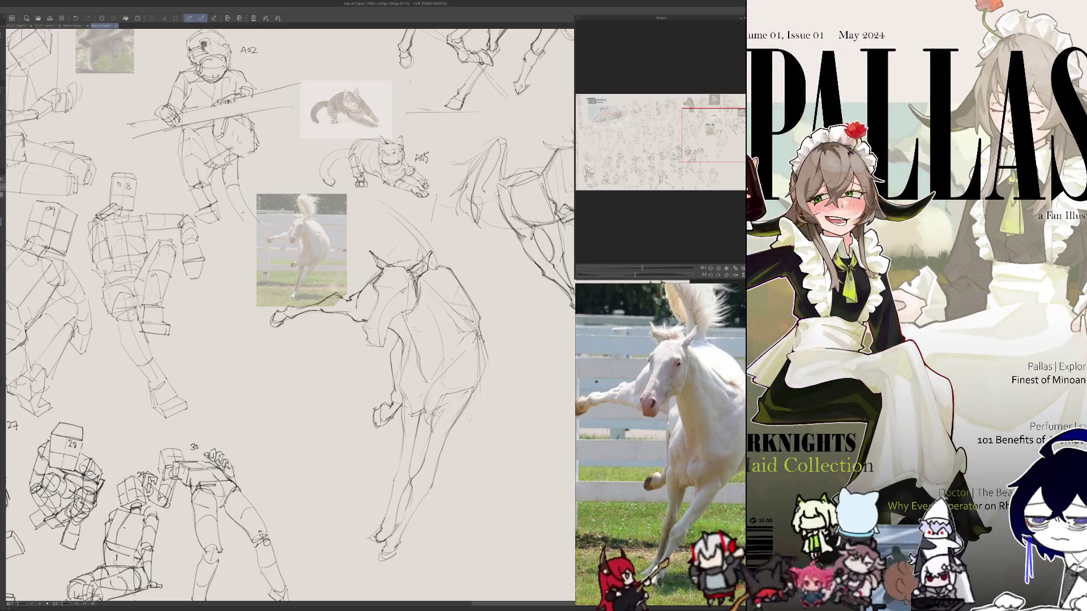
- Refine the horse's neck and add small chest strokes, flipping the view to compare proportions
left_click_drag(383, 279, 369, 327)
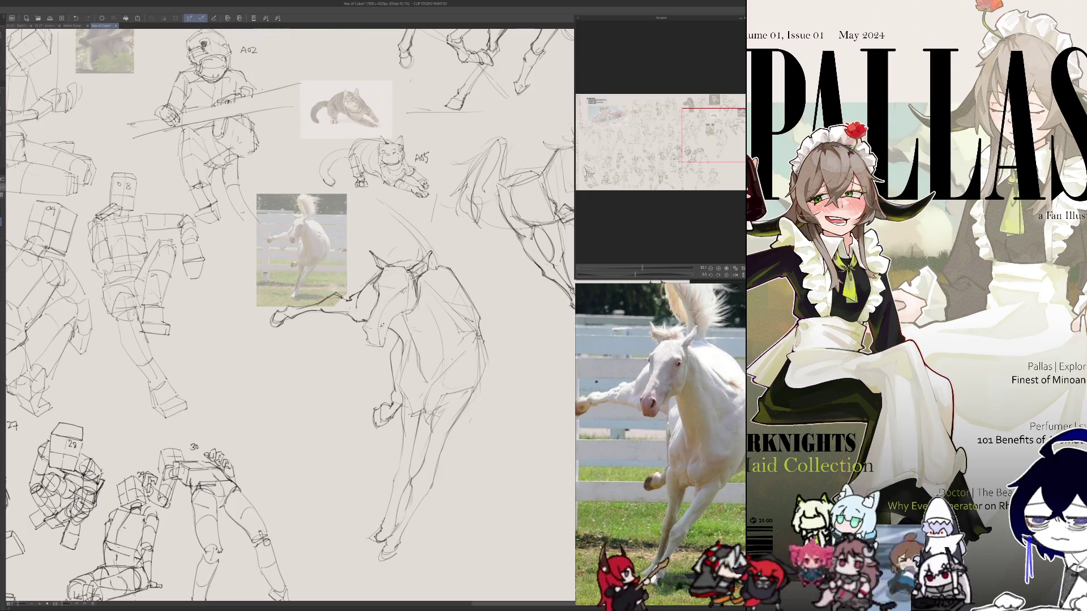
left_click_drag(387, 306, 379, 337)
key("h")
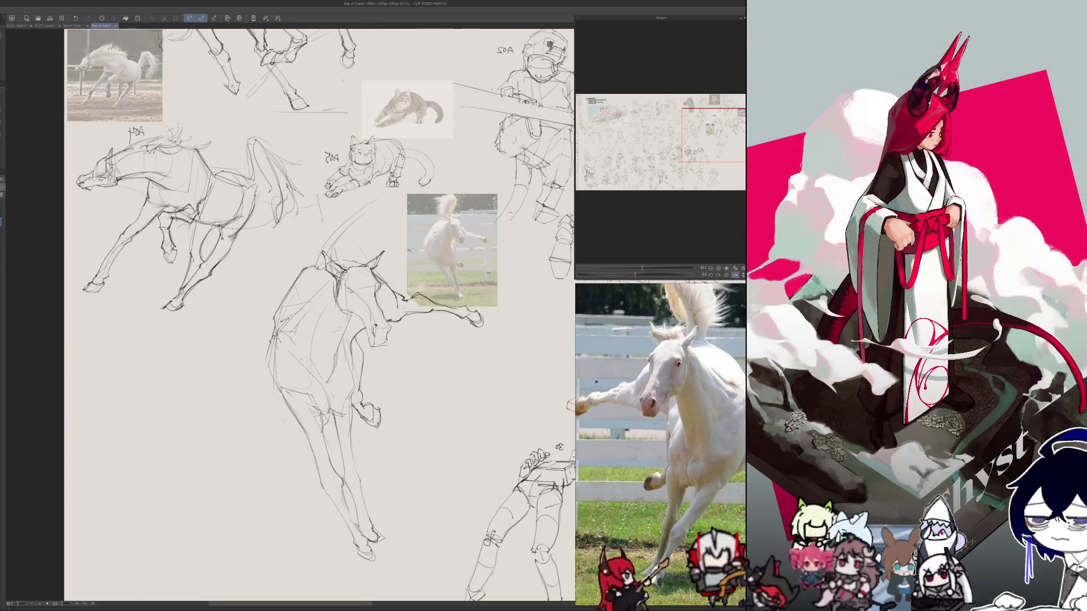
key("h")
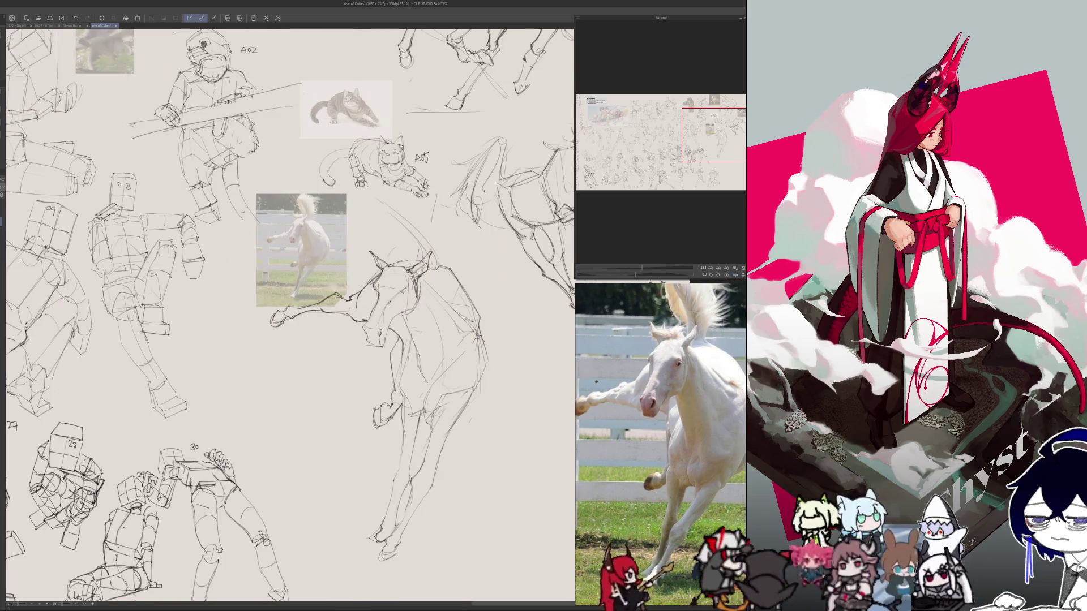
key("h")
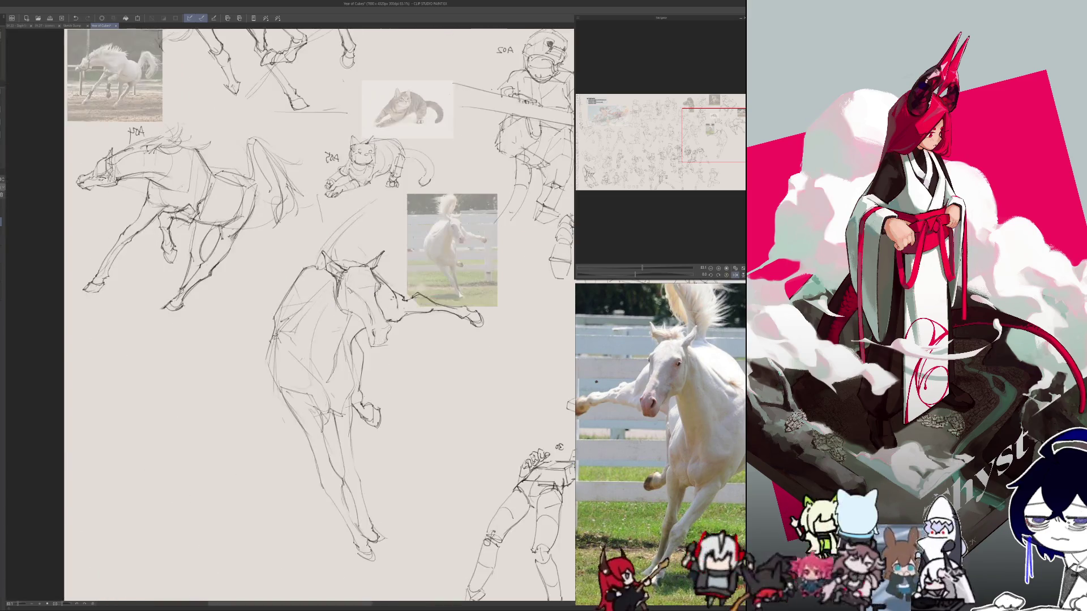
key("h")
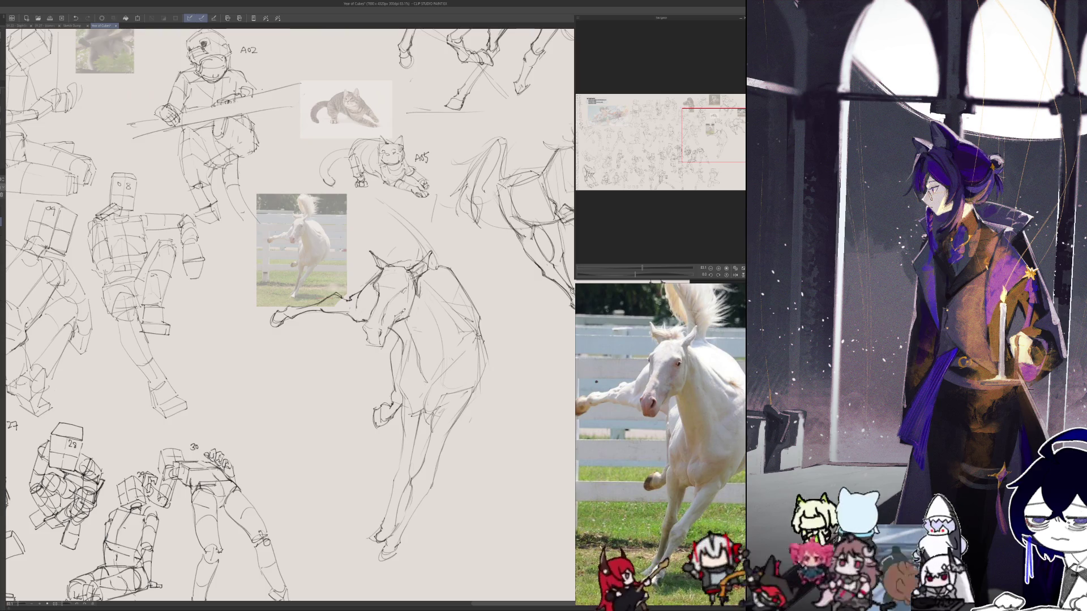
key("h")
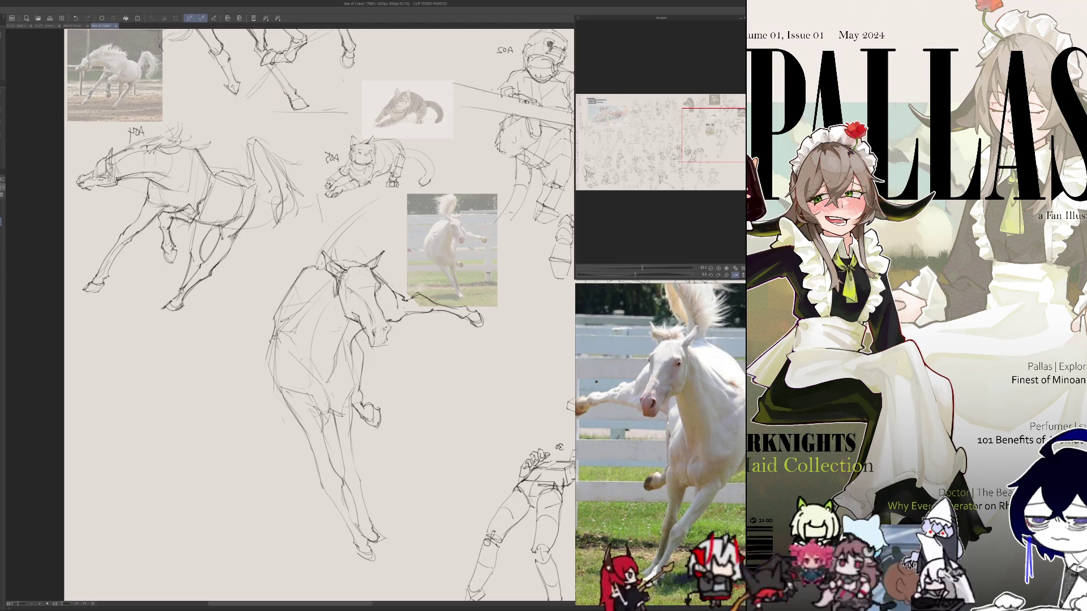
key("h")
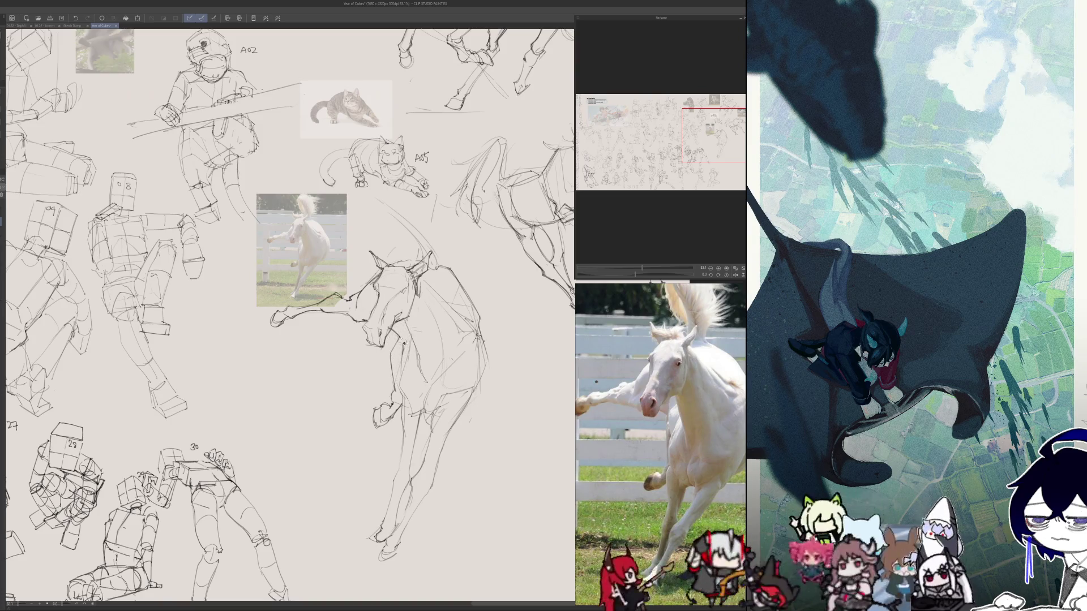
- Add a belly stroke and small body marks to the horse, darkening lines while mirrored
key("h")
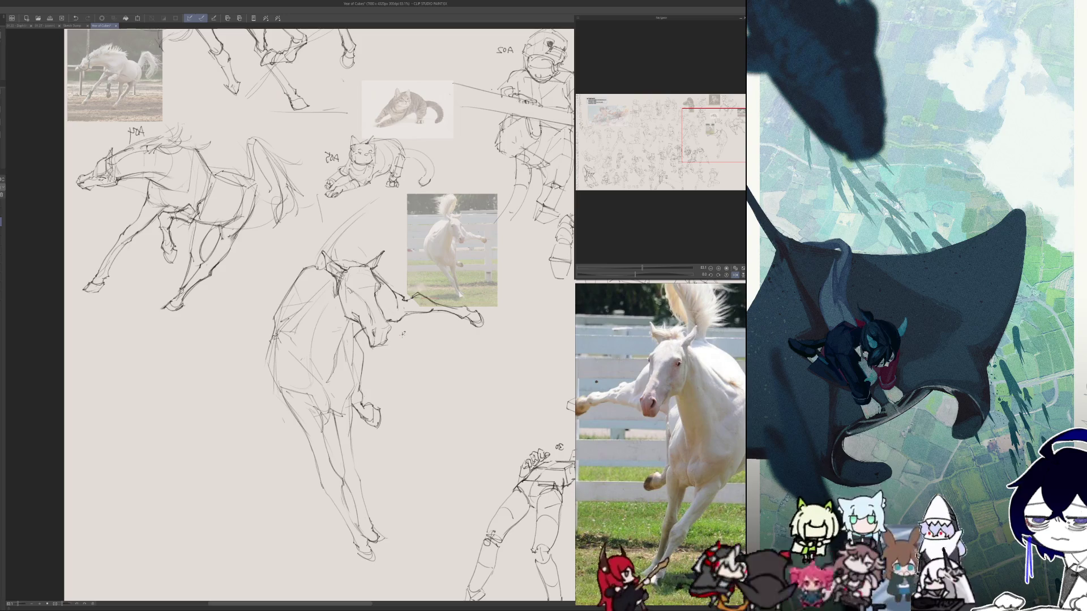
key("h")
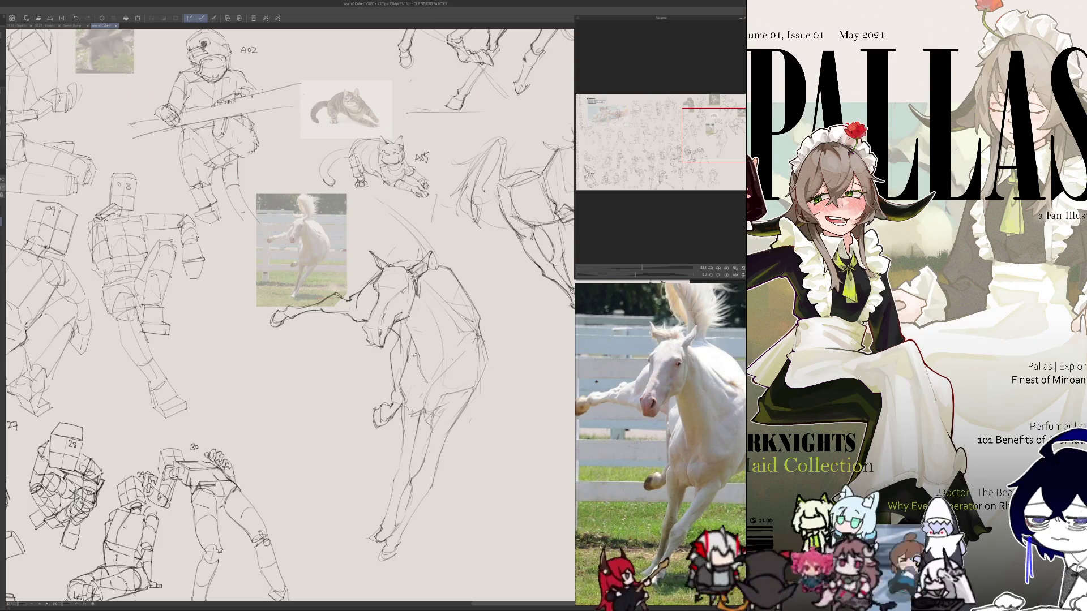
mouse_move(411, 374)
left_mouse_down()
mouse_move(417, 391)
mouse_move(447, 391)
left_mouse_up()
left_click_drag(478, 367, 464, 386)
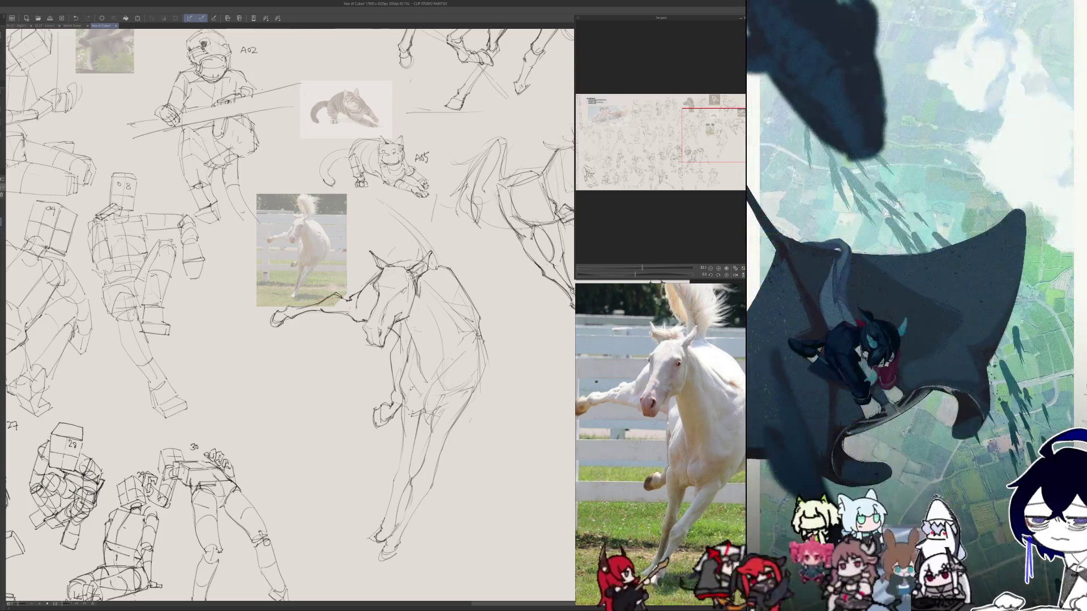
key("h")
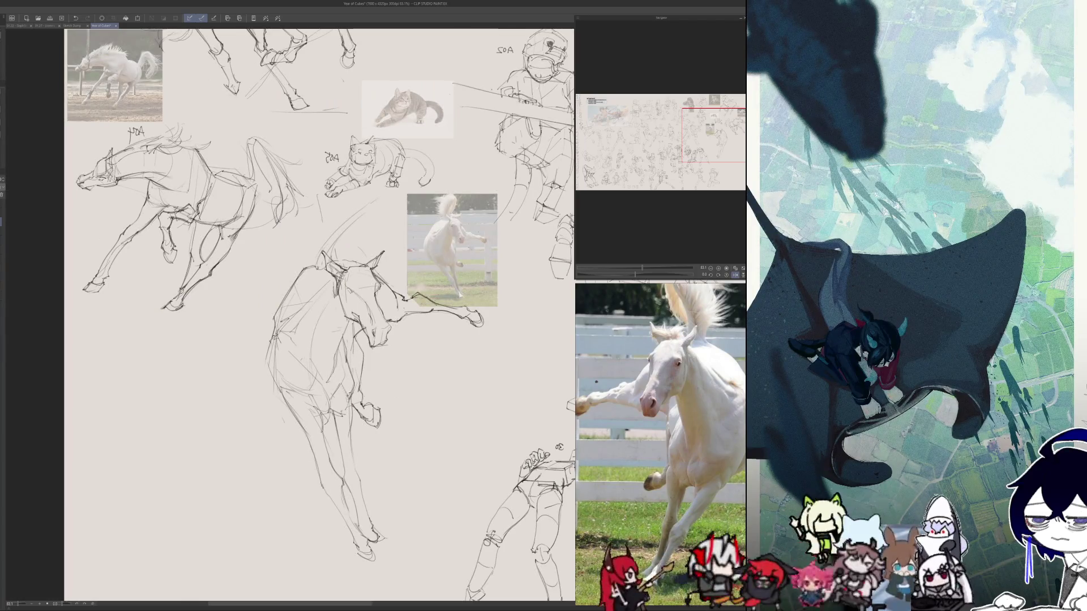
left_click_drag(351, 396, 333, 413)
key("h")
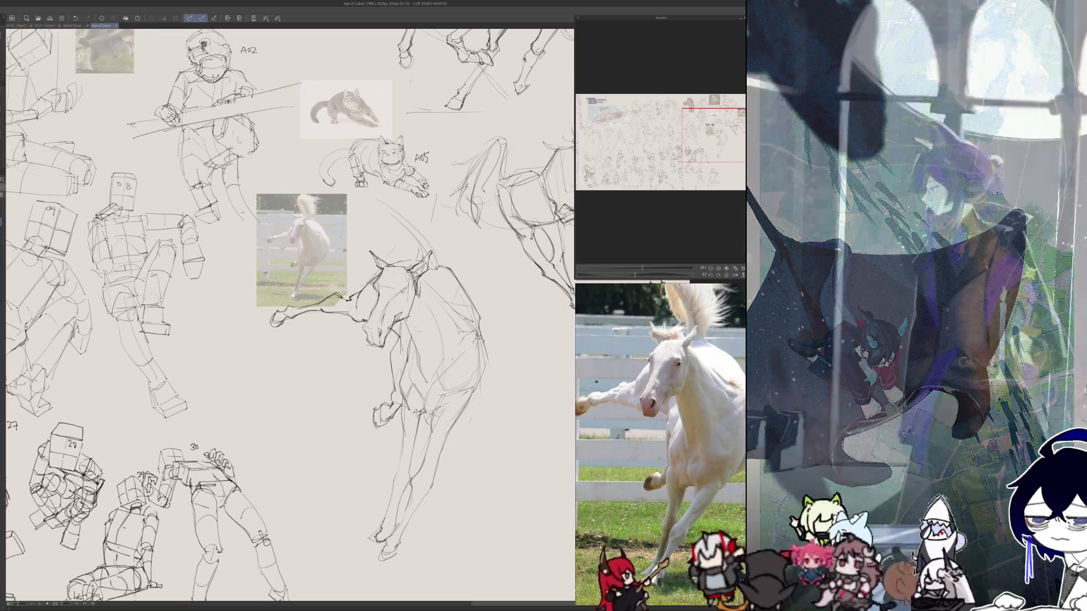
- Sketch the horse's foreleg with a few strokes, undoing the last one
left_click_drag(420, 416, 422, 451)
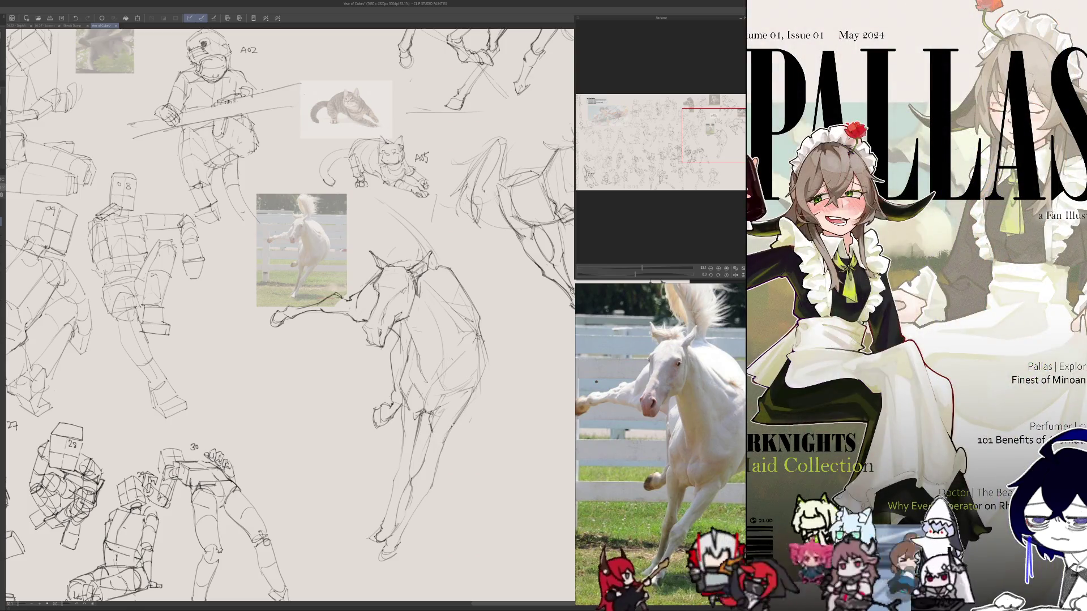
left_click_drag(453, 412, 442, 441)
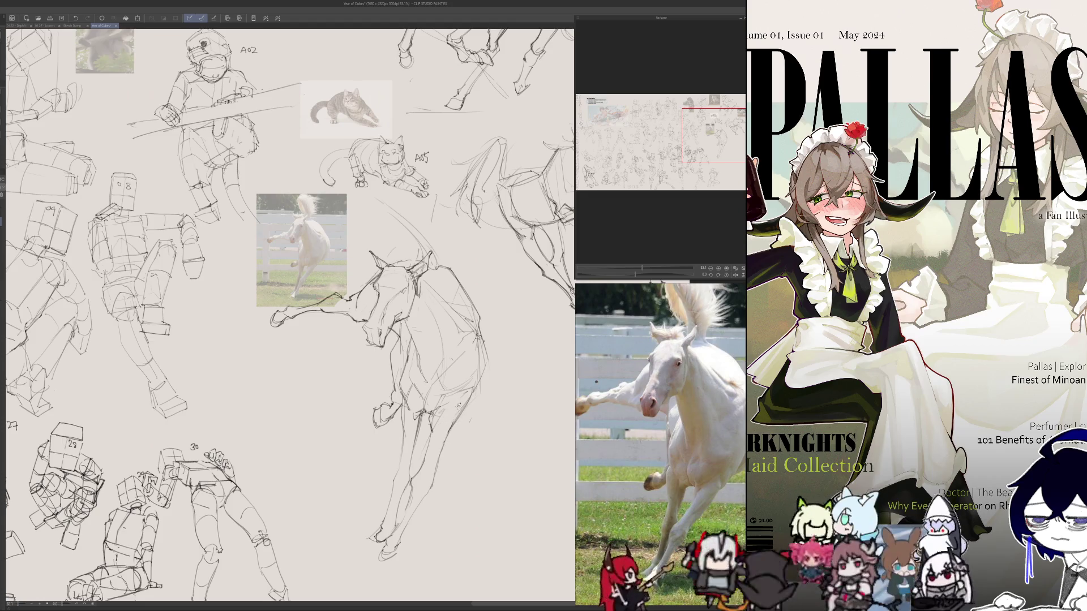
left_click_drag(469, 405, 455, 425)
key("ctrl+z")
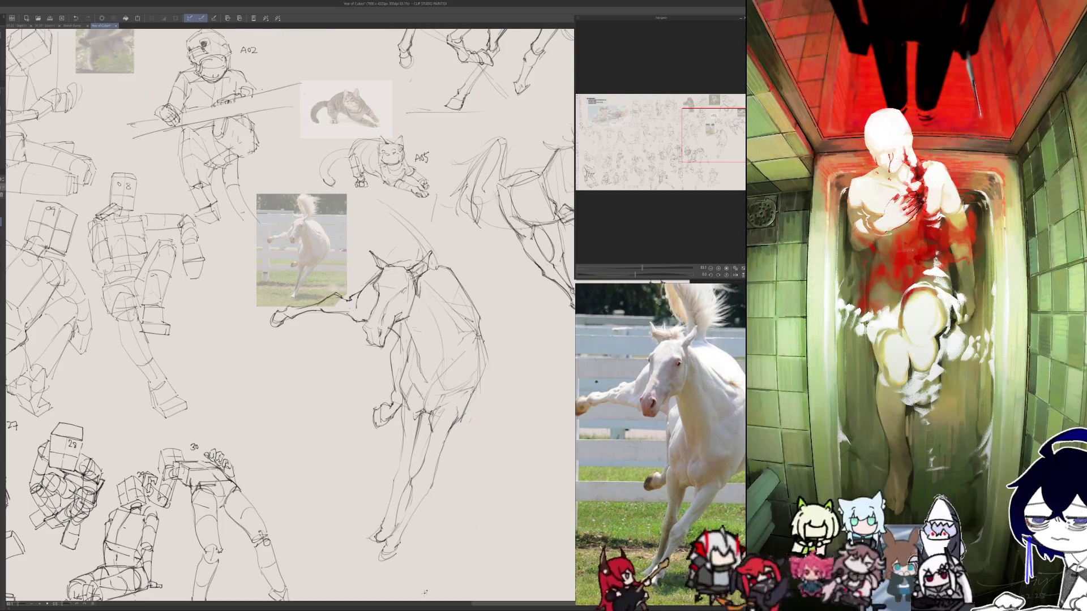
- Add strokes along both sides of the horse in normal and mirrored view, then view the whole sheet
key("h")
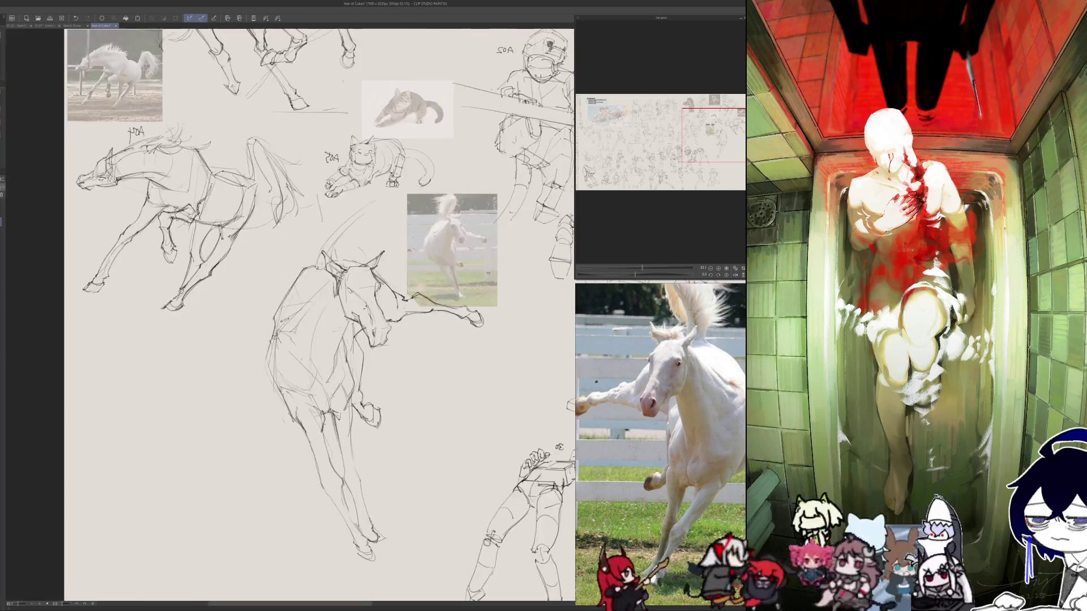
mouse_move(277, 312)
left_mouse_down()
mouse_move(253, 373)
mouse_move(258, 361)
mouse_move(263, 392)
left_mouse_up()
key("ctrl+z")
key("ctrl+z")
key("h")
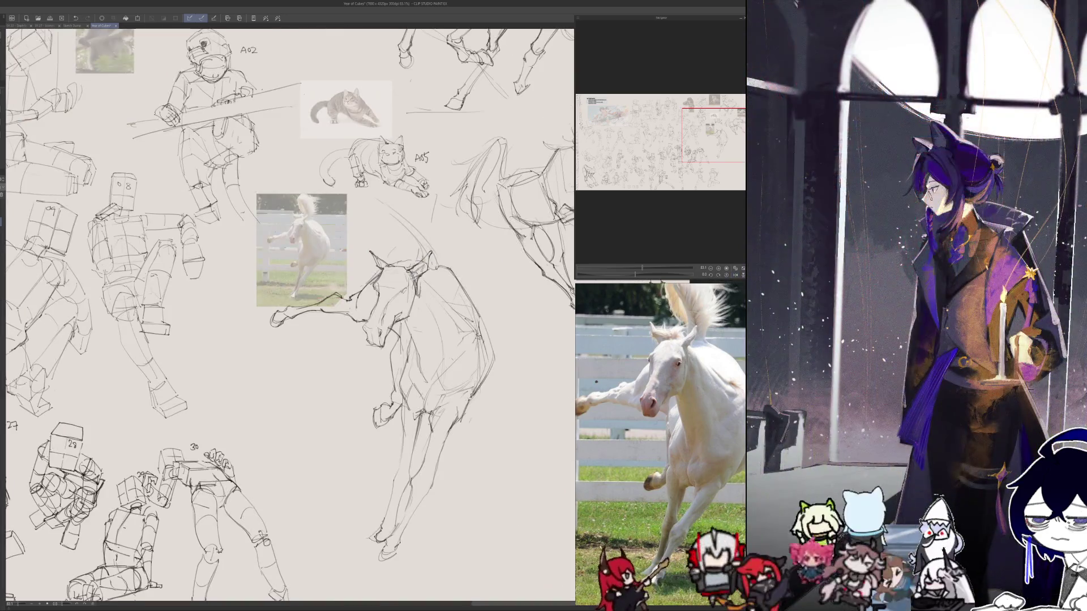
left_click_drag(474, 399, 484, 374)
key("h")
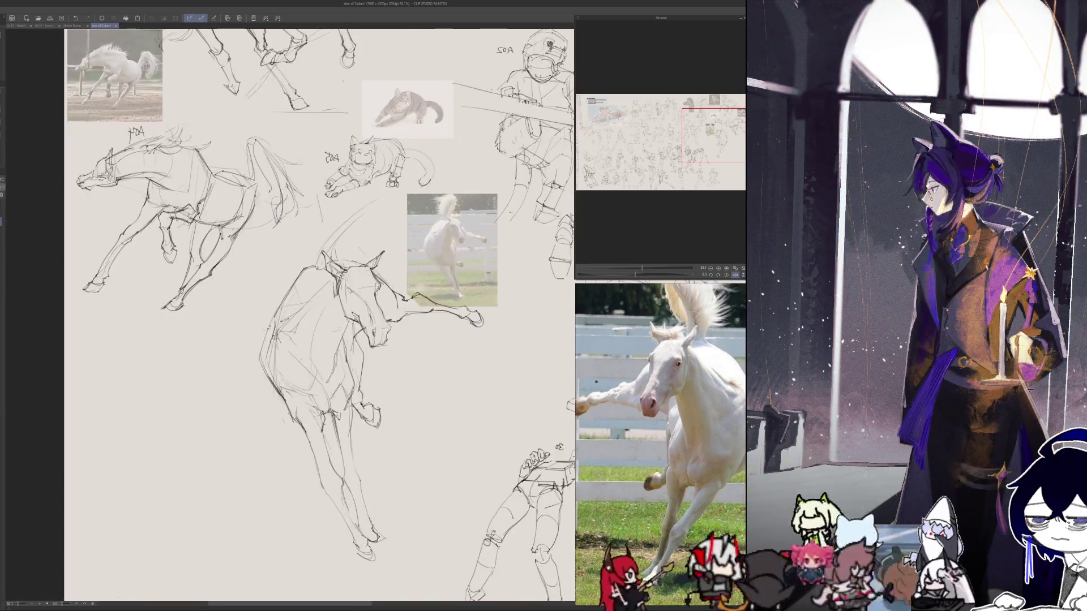
left_click_drag(280, 300, 261, 353)
key("h")
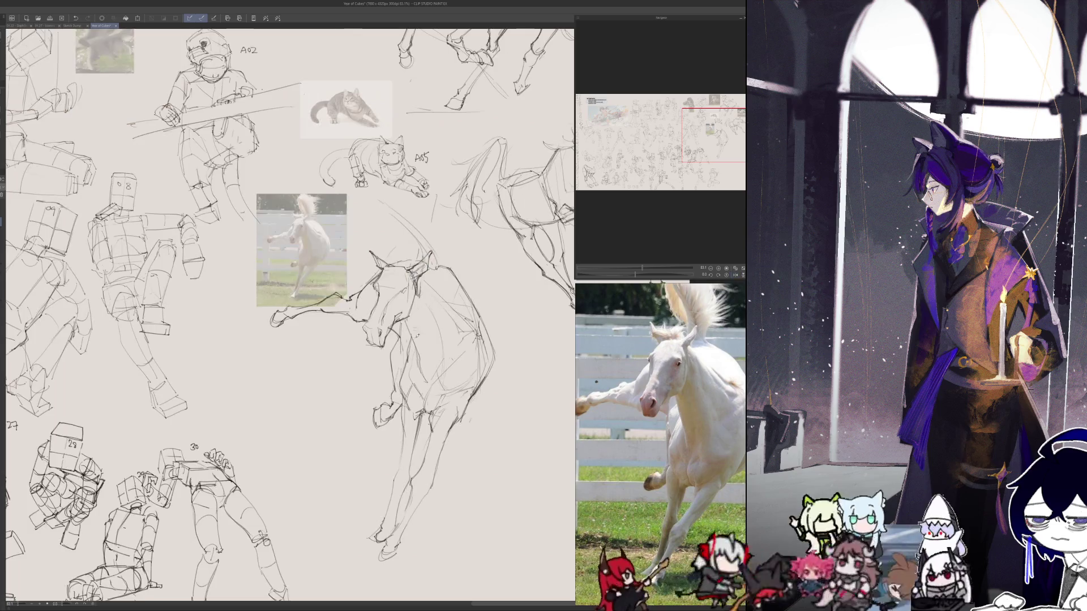
key("ctrl+0")
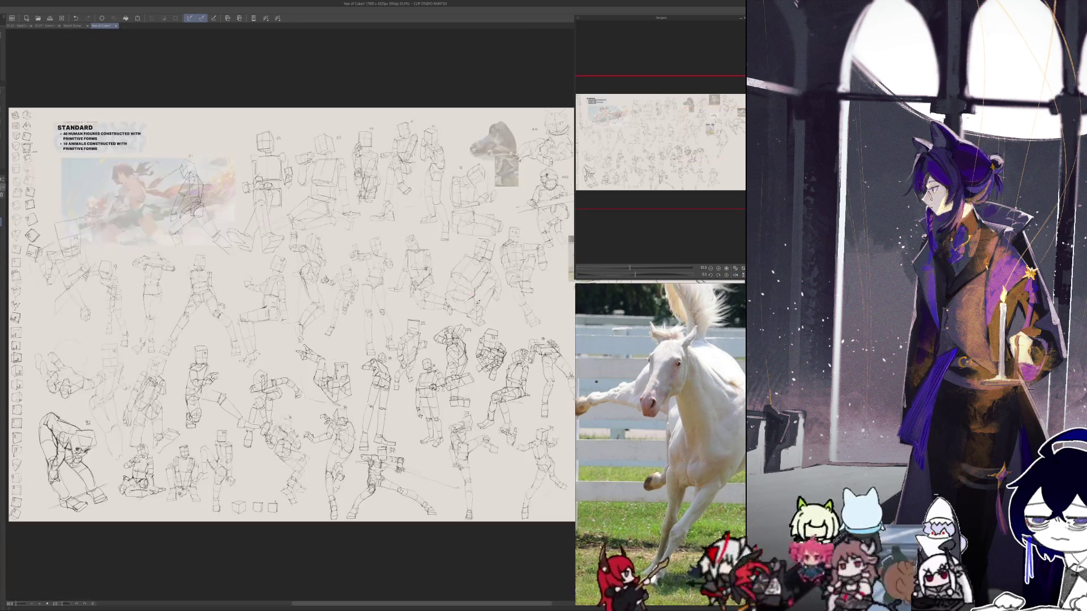
- Label the horse sketch A06 and move the eagle photo to the sheet's right side
scroll(290, 317, "up", 5)
left_click_drag(392, 320, 410, 325)
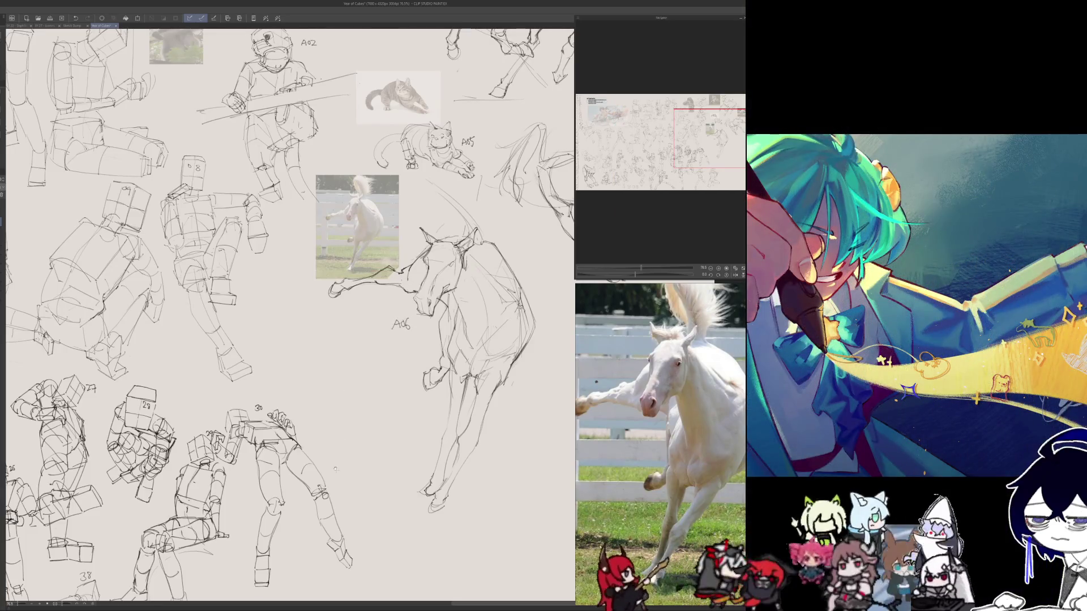
left_click_drag(337, 468, 233, 451)
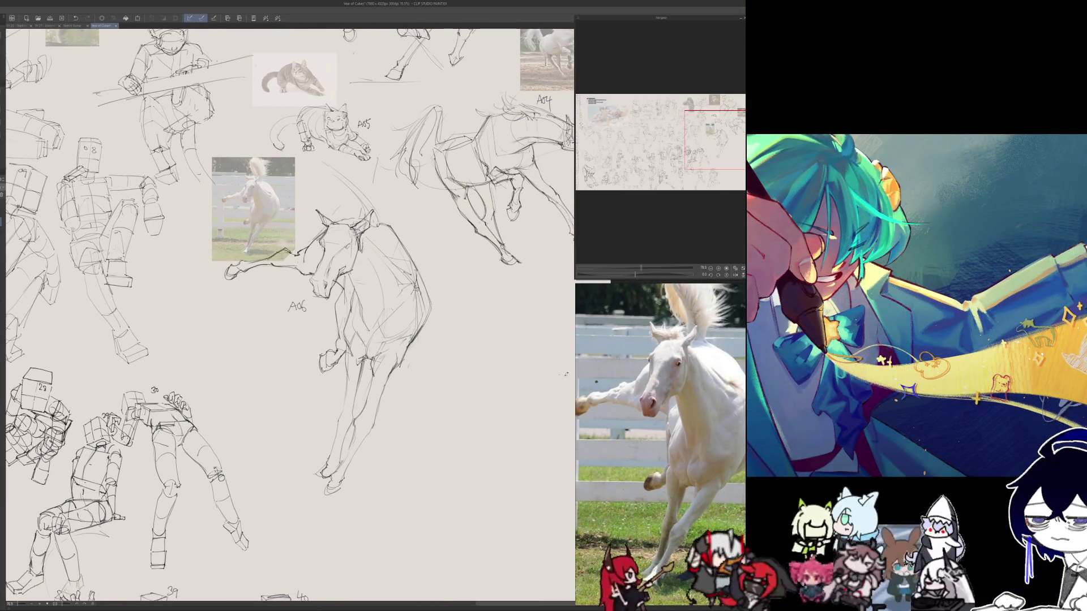
scroll(686, 430, "down", 5)
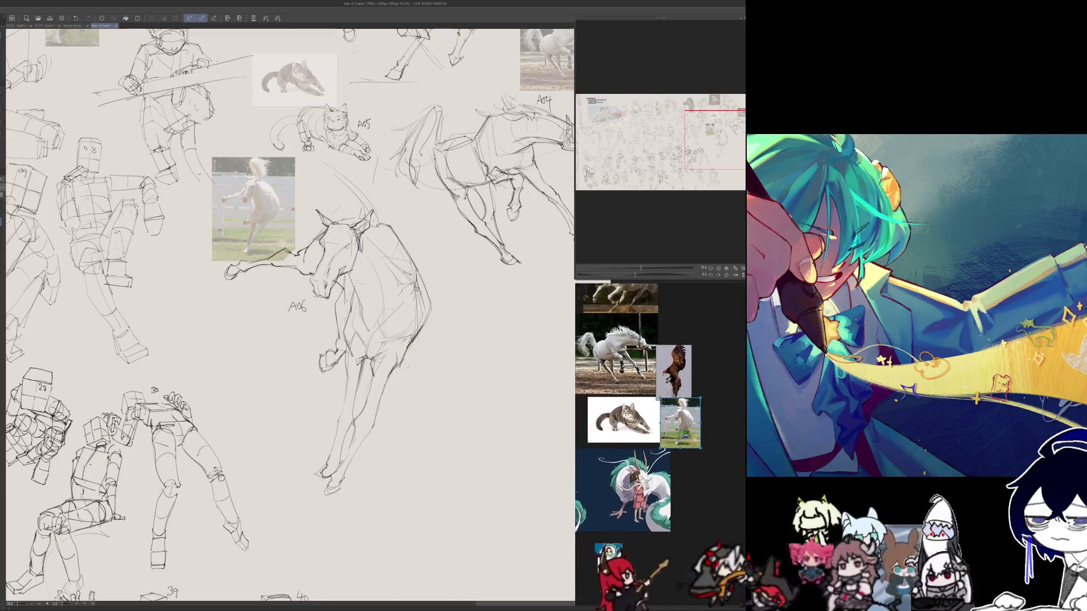
scroll(690, 405, "up", 4)
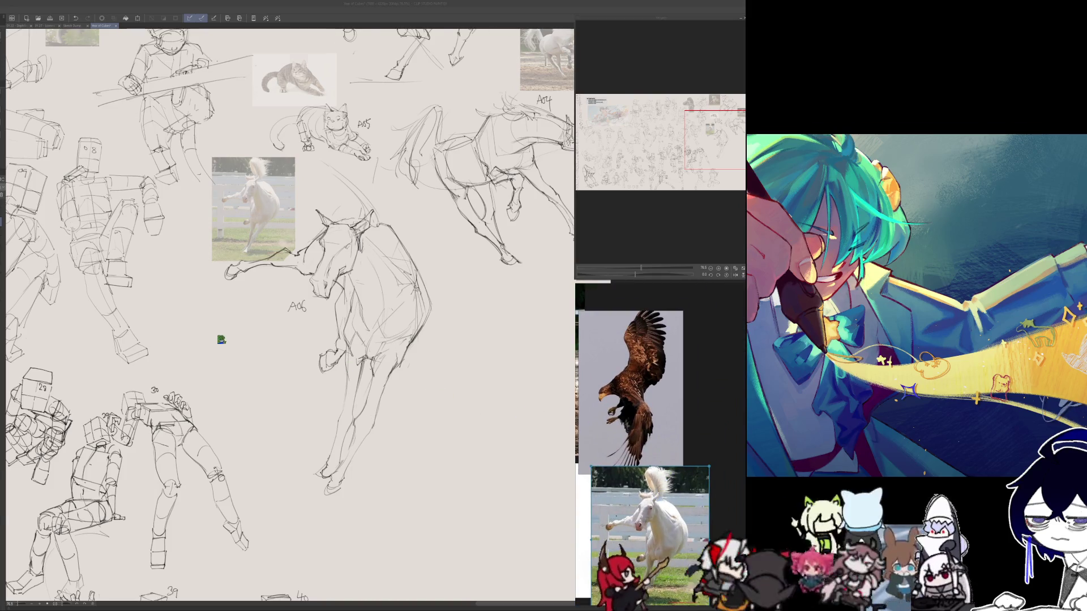
scroll(223, 340, "down", 2)
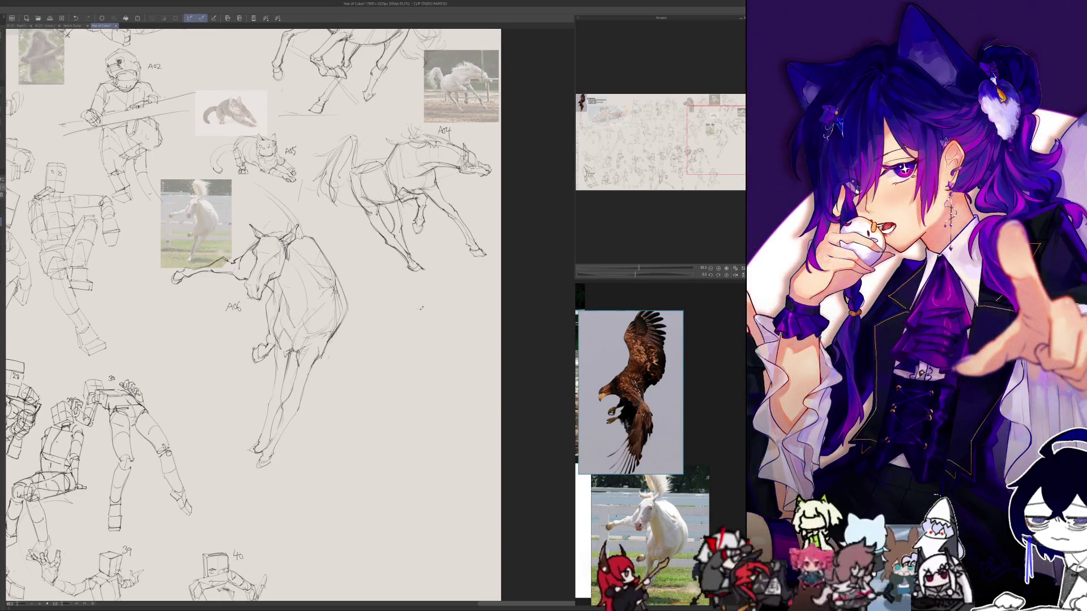
scroll(412, 308, "down", 5)
left_click_drag(107, 238, 418, 320)
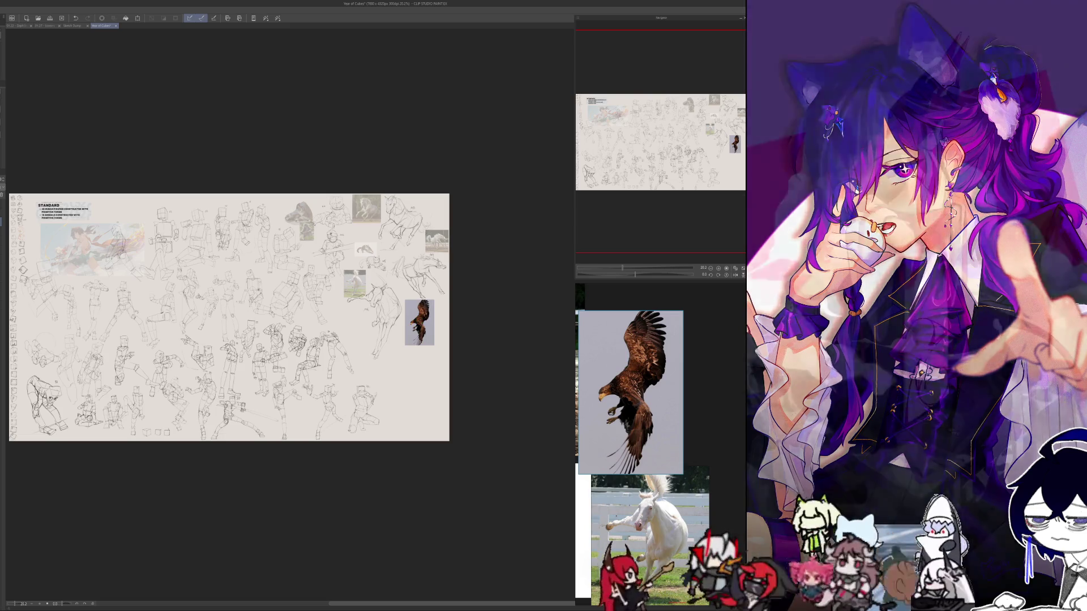
scroll(419, 322, "up", 3)
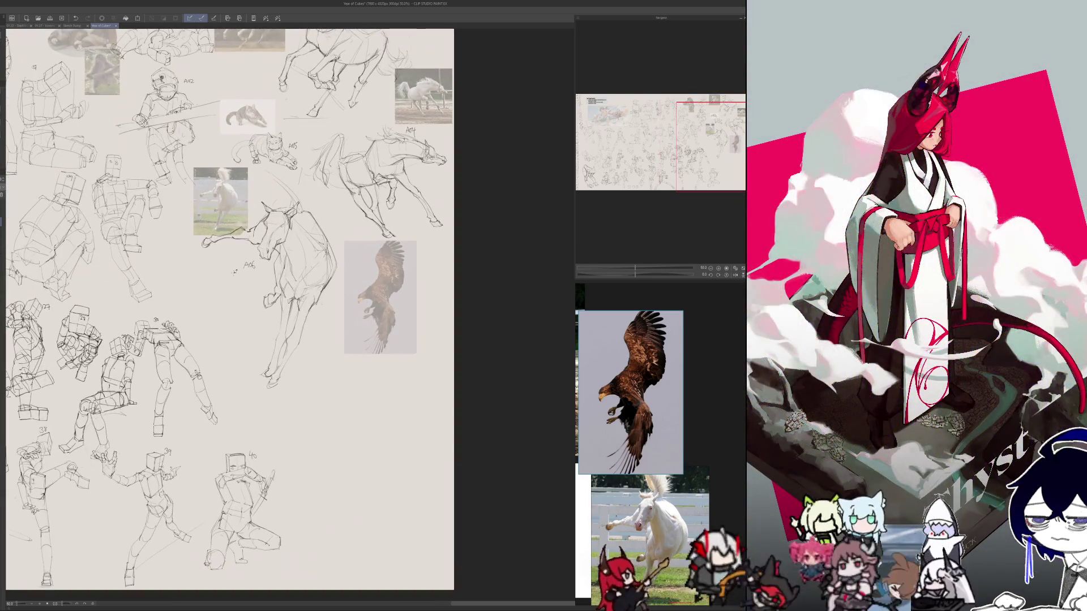
- Scale the lasso-selected eagle photo down, nudge it into place, and deselect
left_click_drag(396, 208, 334, 238)
key("ctrl+t")
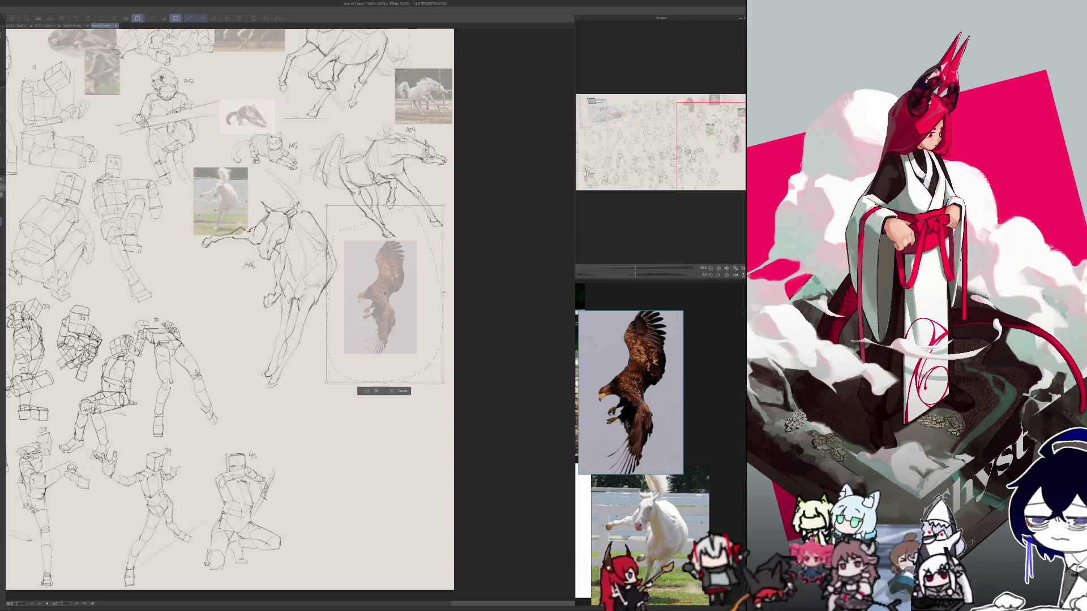
left_click_drag(443, 382, 399, 318)
left_click_drag(360, 262, 364, 278)
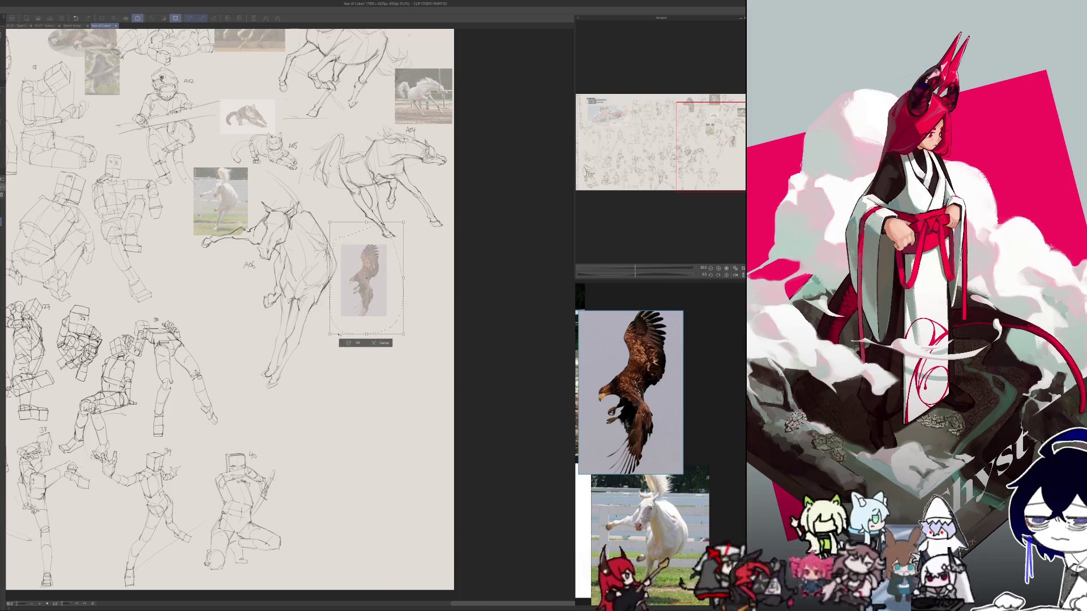
key("Return")
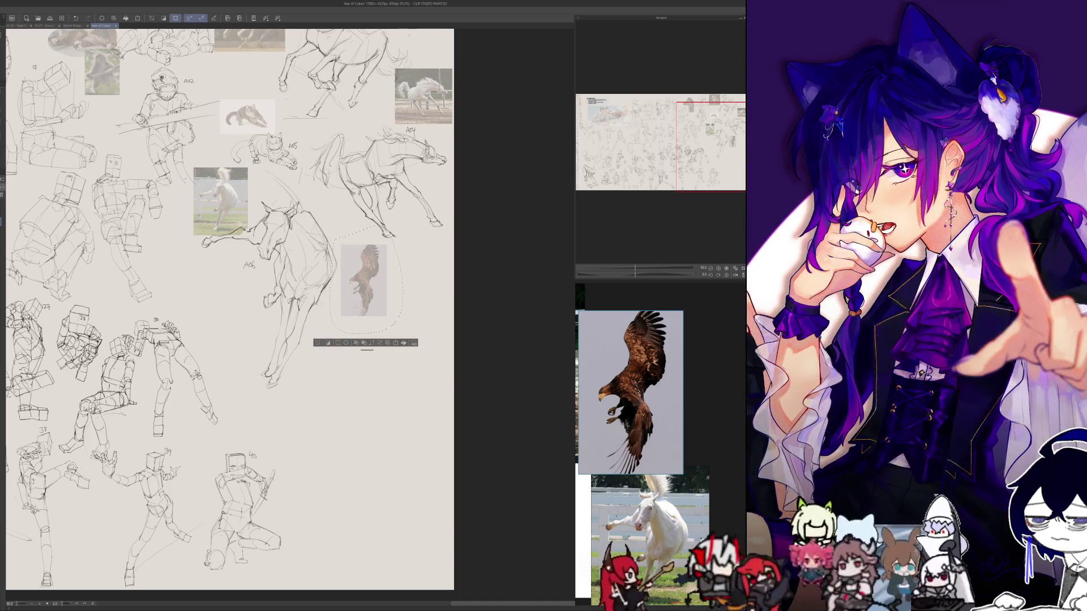
key("ctrl+d")
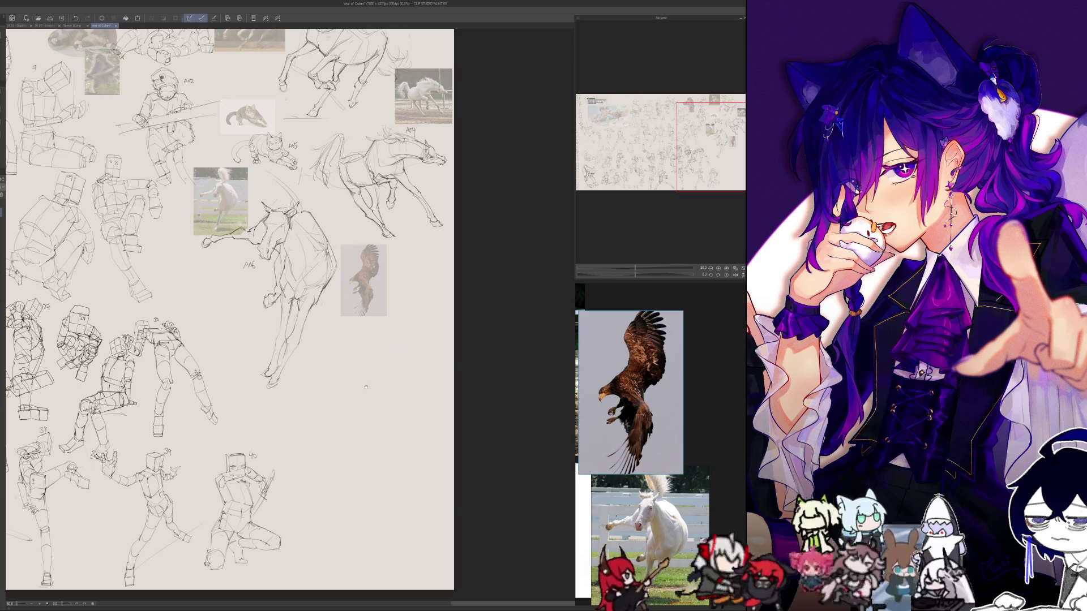
scroll(301, 435, "up", 2)
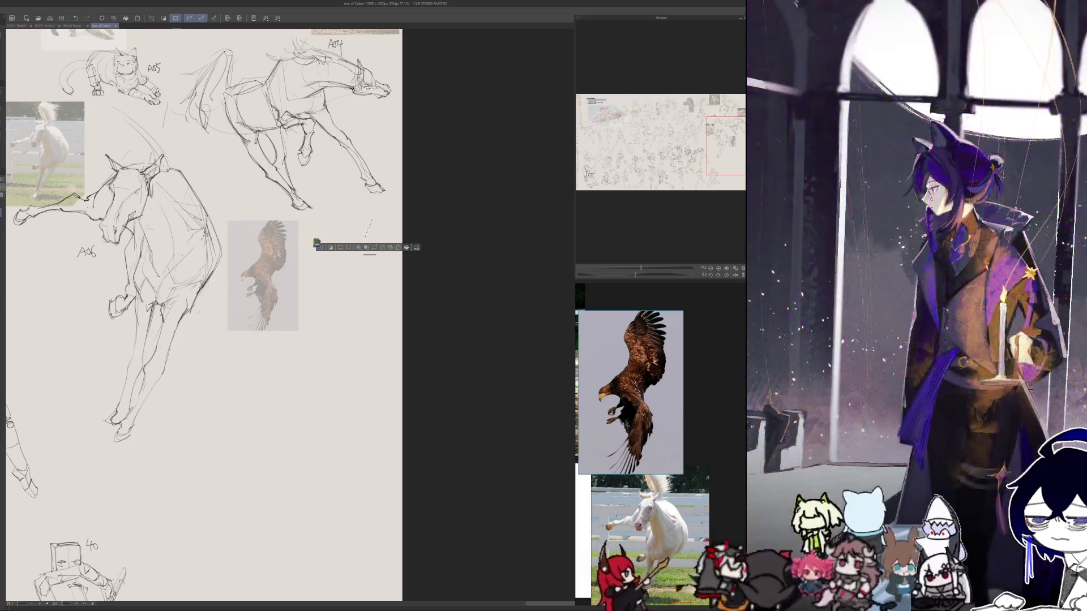
- Draw the eagle's long curved gesture line and a short stroke below the reference
key("ctrl+d")
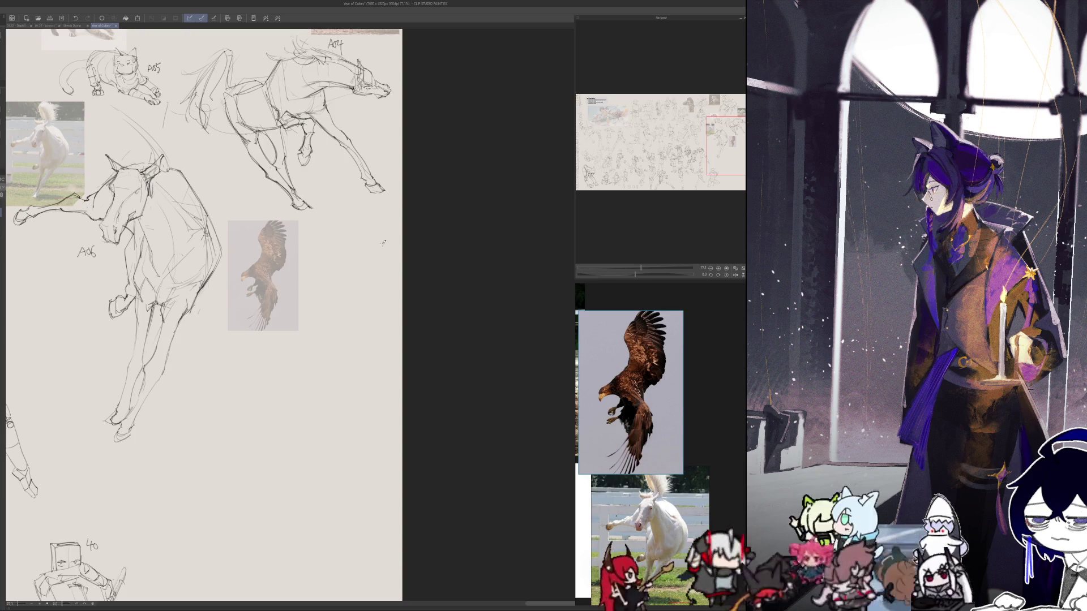
mouse_move(357, 258)
left_mouse_down()
mouse_move(347, 348)
mouse_move(318, 360)
mouse_move(308, 393)
mouse_move(301, 540)
left_mouse_up()
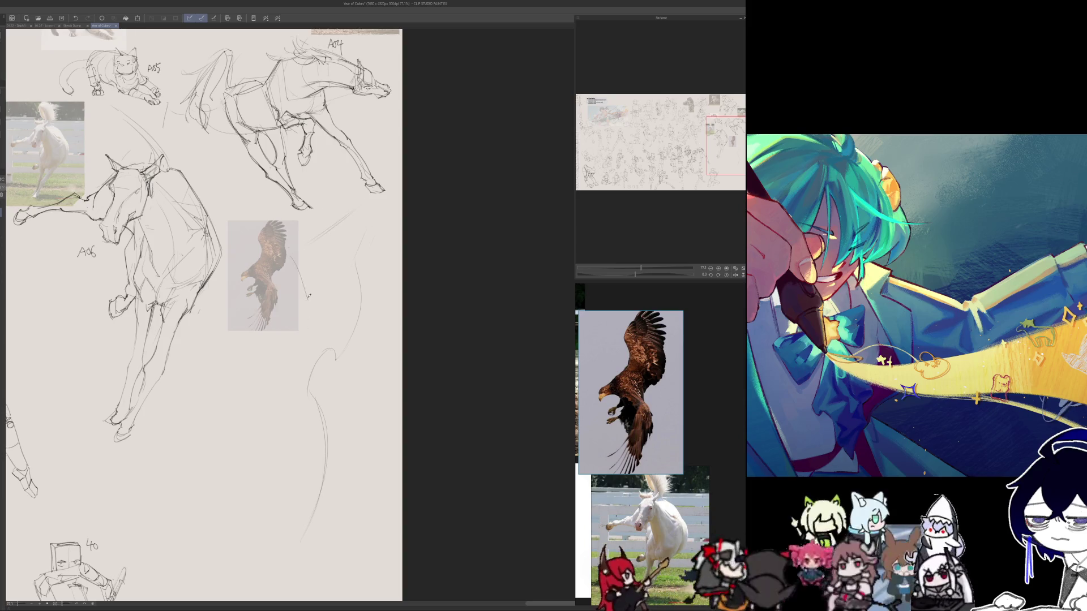
left_click_drag(289, 253, 368, 288)
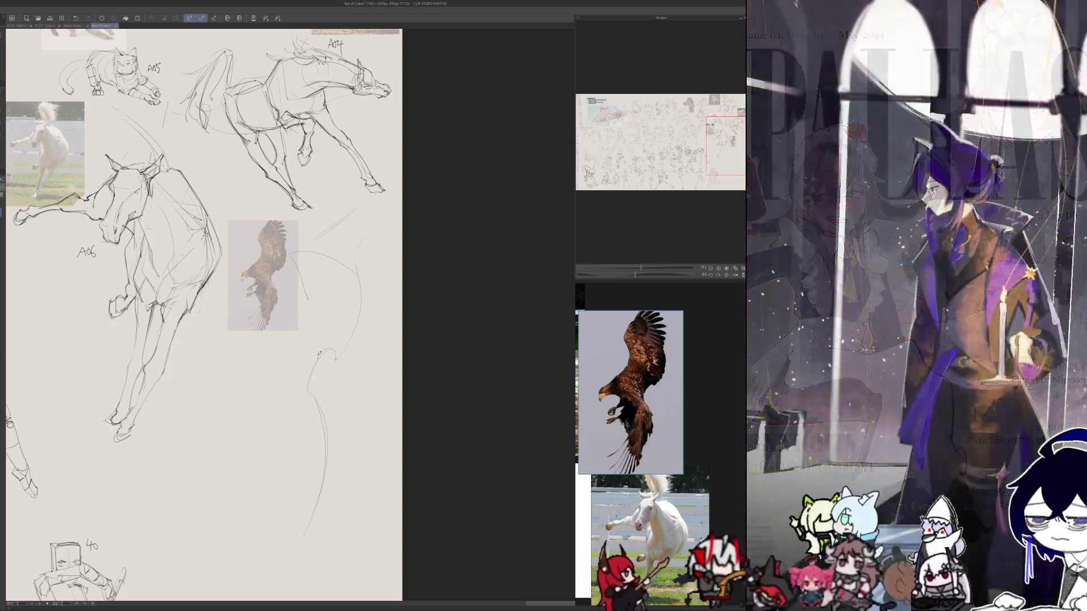
key("ctrl+z")
key("ctrl+z")
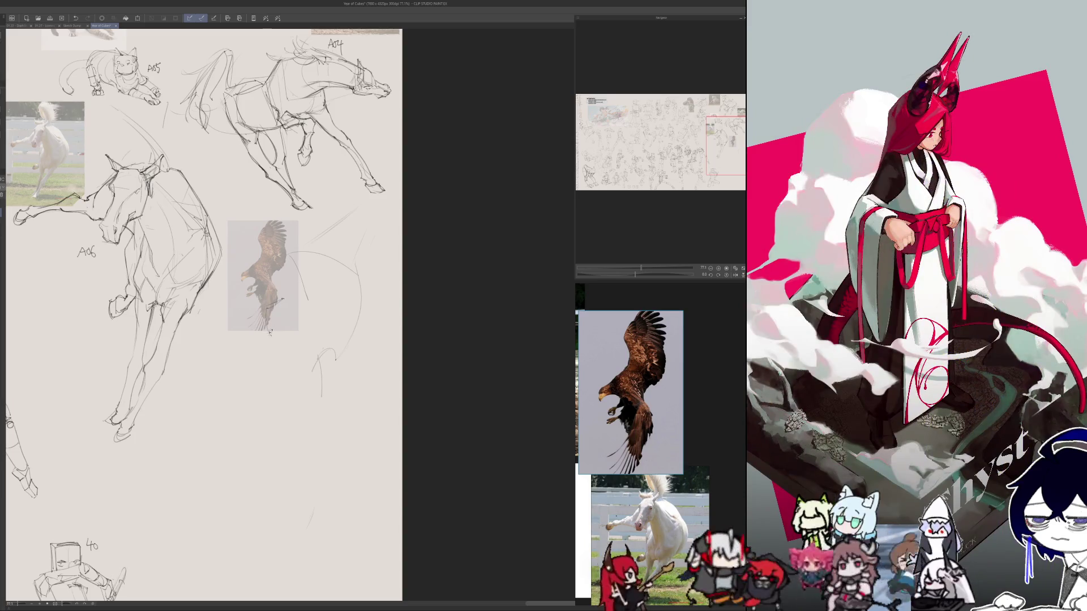
key("h")
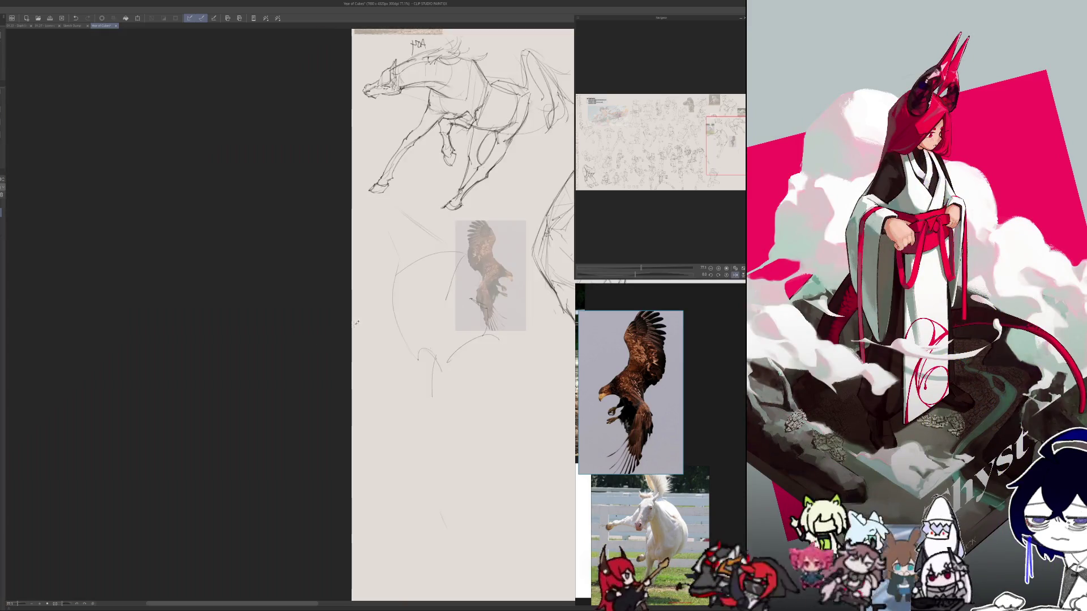
key("h")
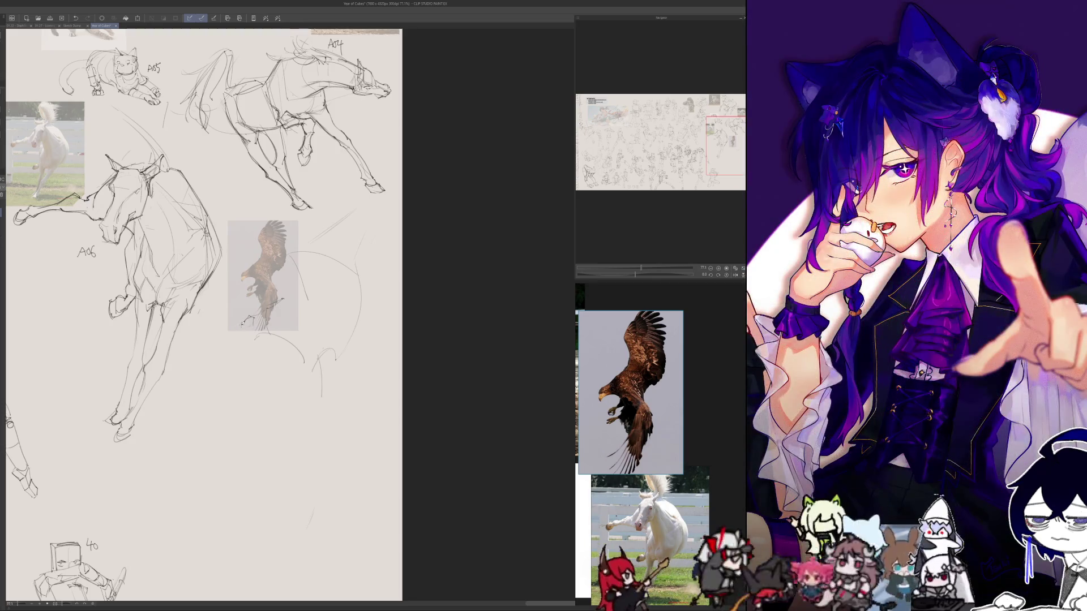
left_click_drag(239, 332, 244, 346)
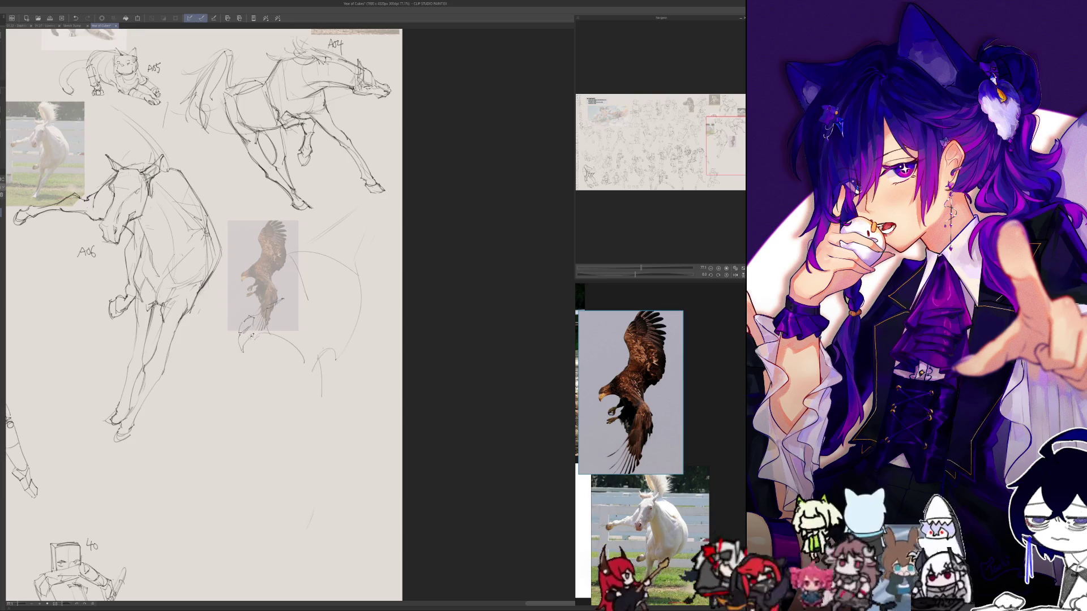
key("h")
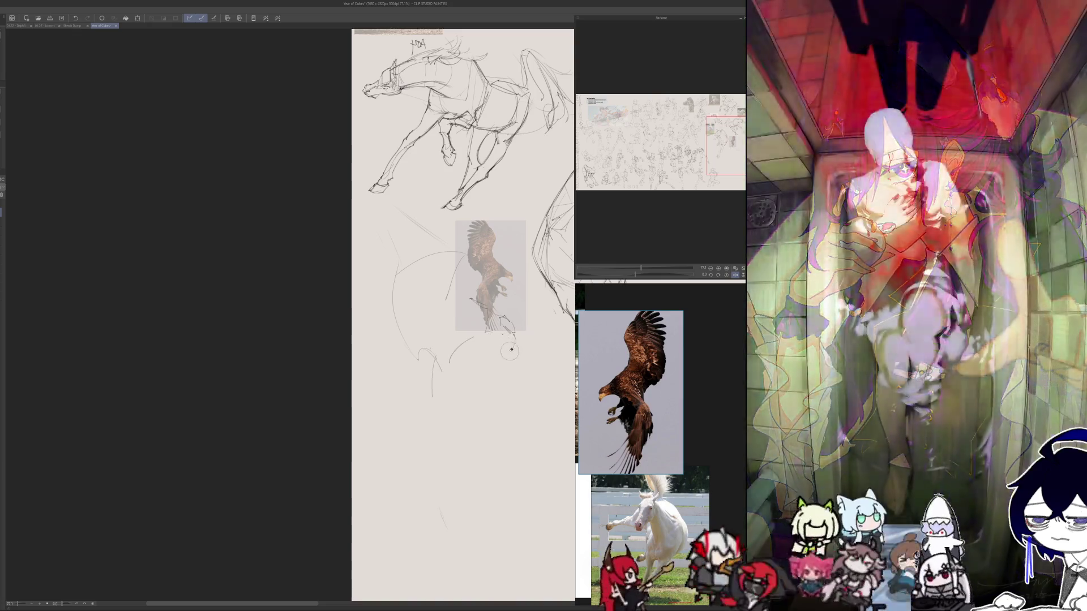
key("h")
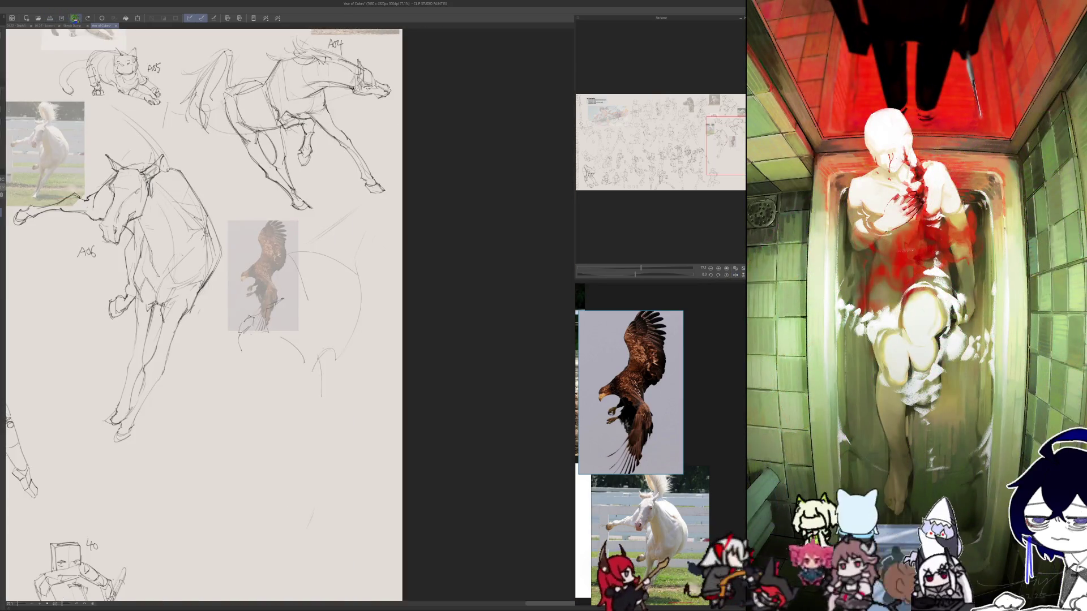
- Sketch the eagle's legs with a diagonal stroke, redrawing it after an undo
scroll(287, 300, "up", 3)
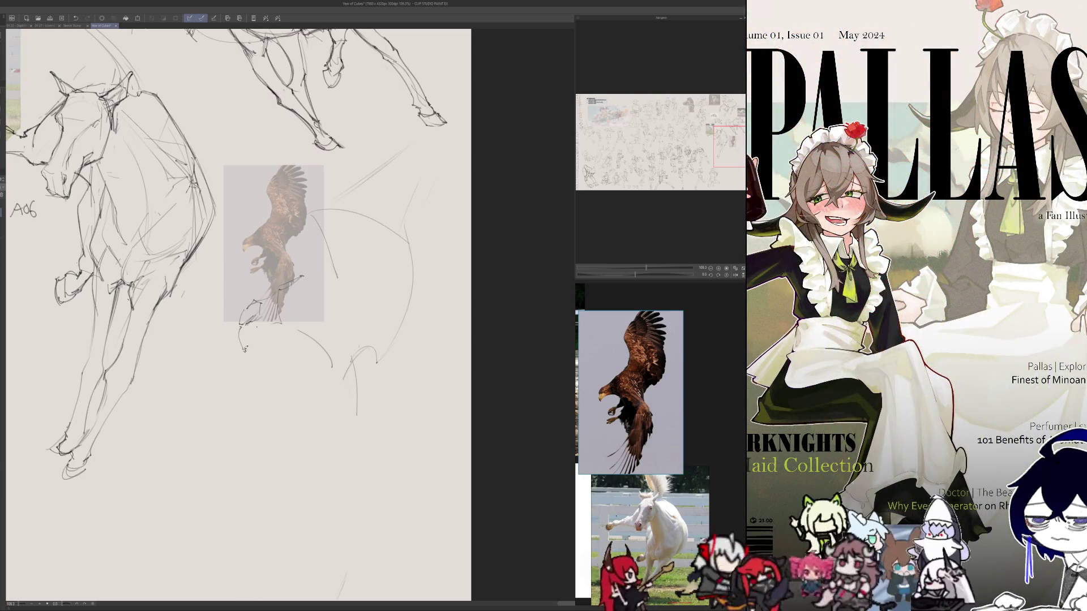
key("h")
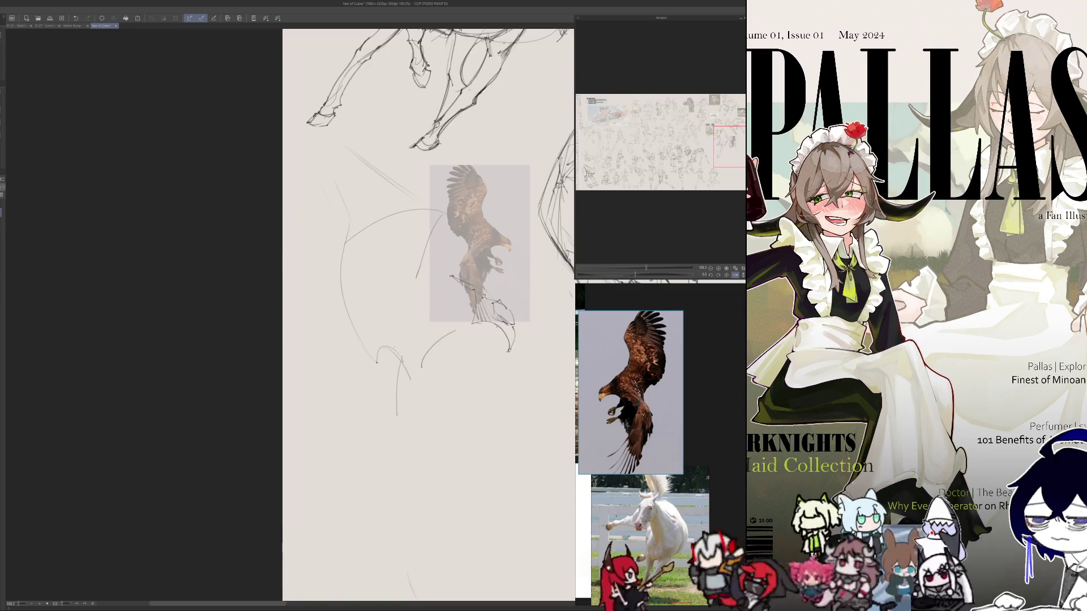
key("h")
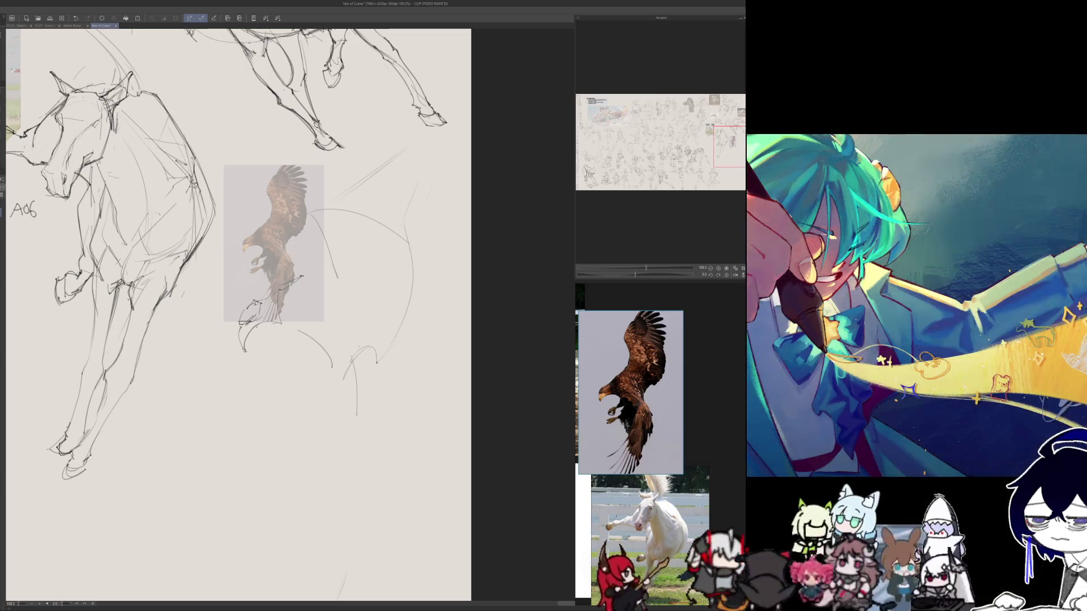
mouse_move(245, 309)
left_mouse_down()
mouse_move(260, 304)
mouse_move(264, 318)
mouse_move(248, 337)
mouse_move(268, 299)
mouse_move(306, 275)
left_mouse_up()
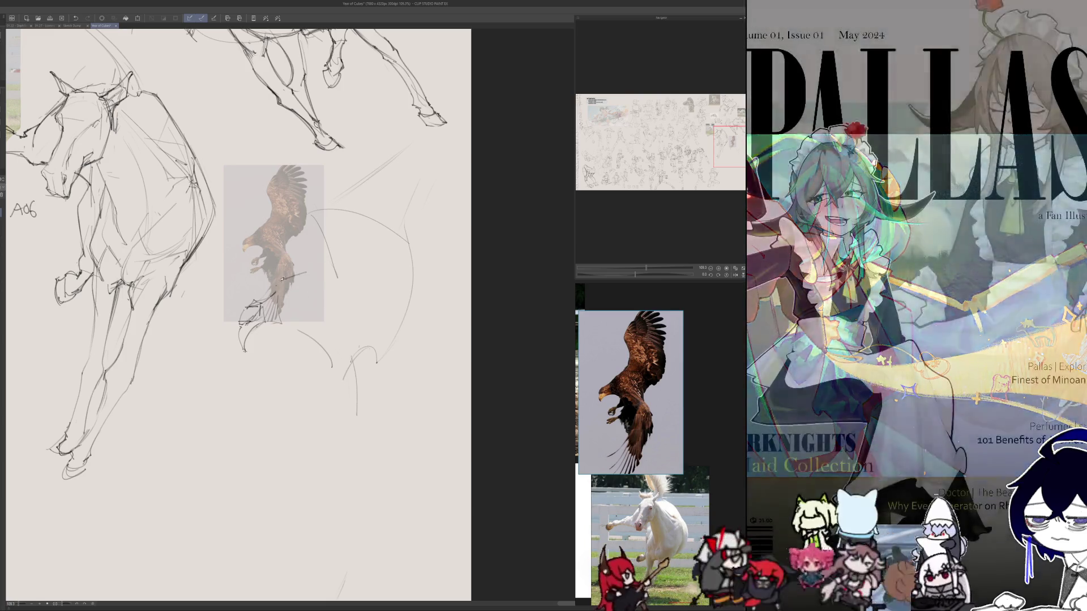
key("ctrl+z")
left_click_drag(303, 266, 284, 289)
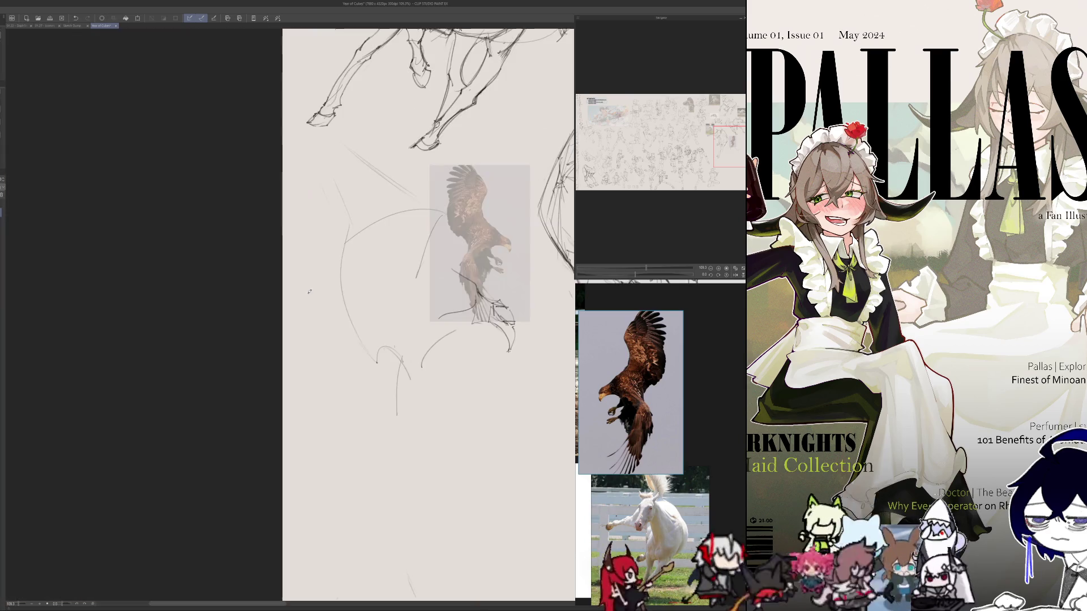
mouse_move(279, 298)
left_mouse_down()
mouse_move(474, 303)
mouse_move(240, 325)
left_mouse_up()
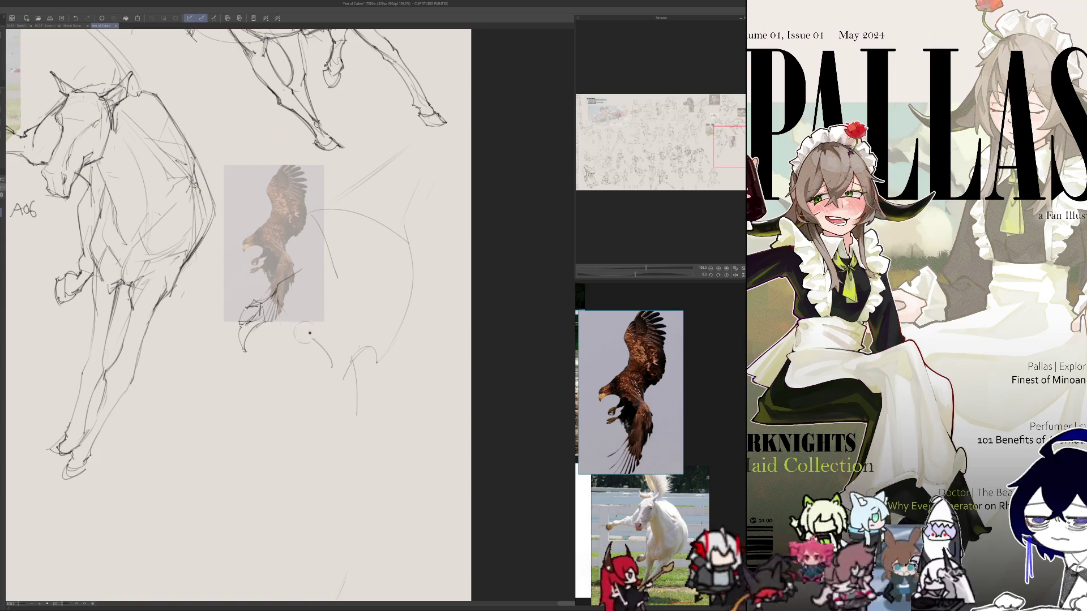
- Draw a curve up the eagle's back and lasso-move the lower strokes down and right
key("h")
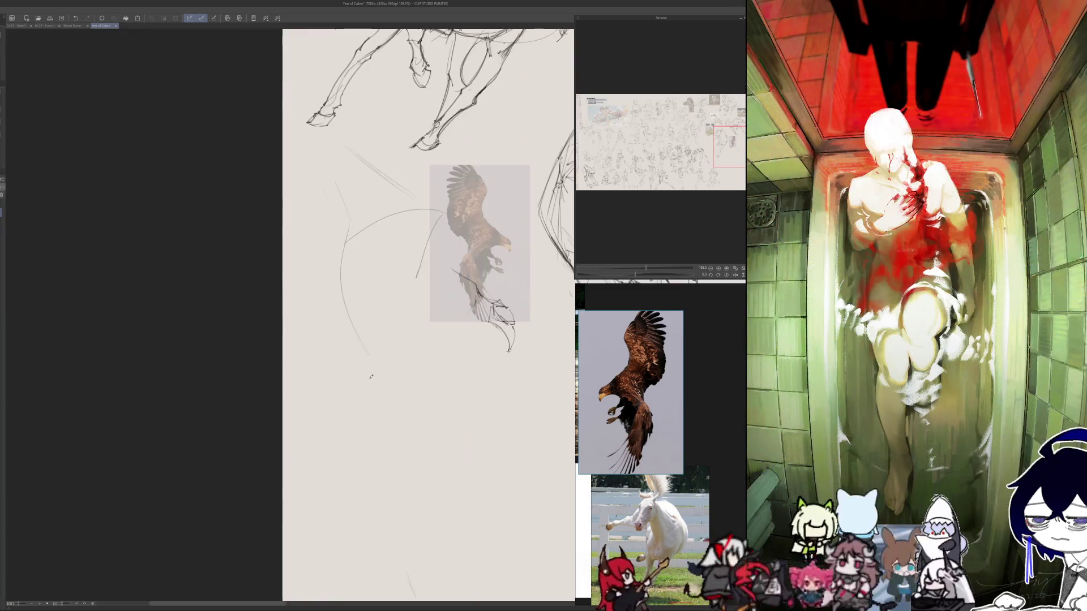
key("h")
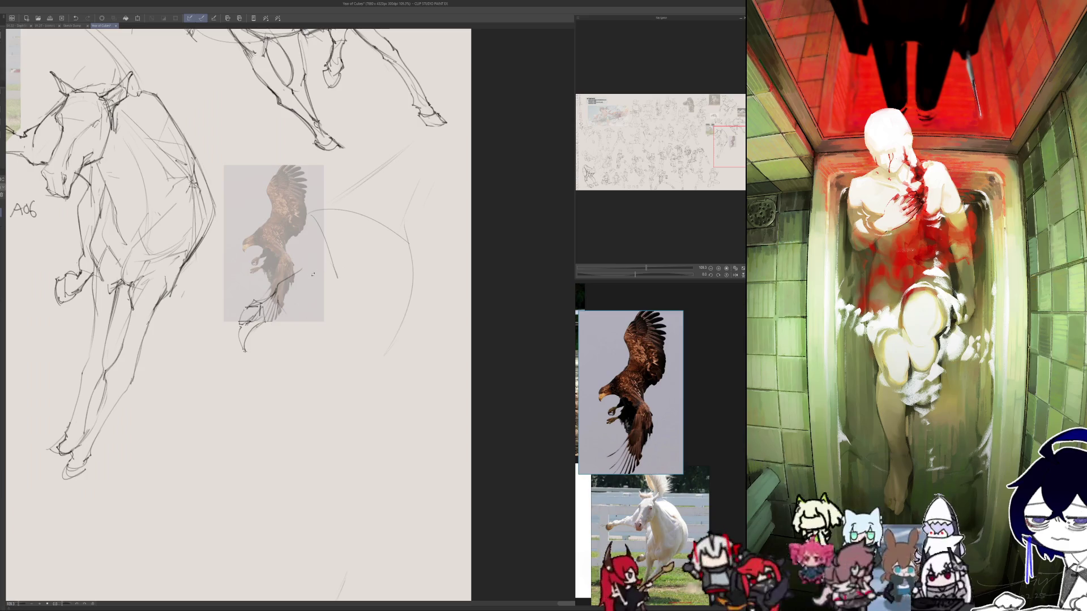
mouse_move(324, 254)
left_mouse_down()
mouse_move(326, 201)
mouse_move(413, 146)
mouse_move(389, 230)
mouse_move(418, 195)
left_mouse_up()
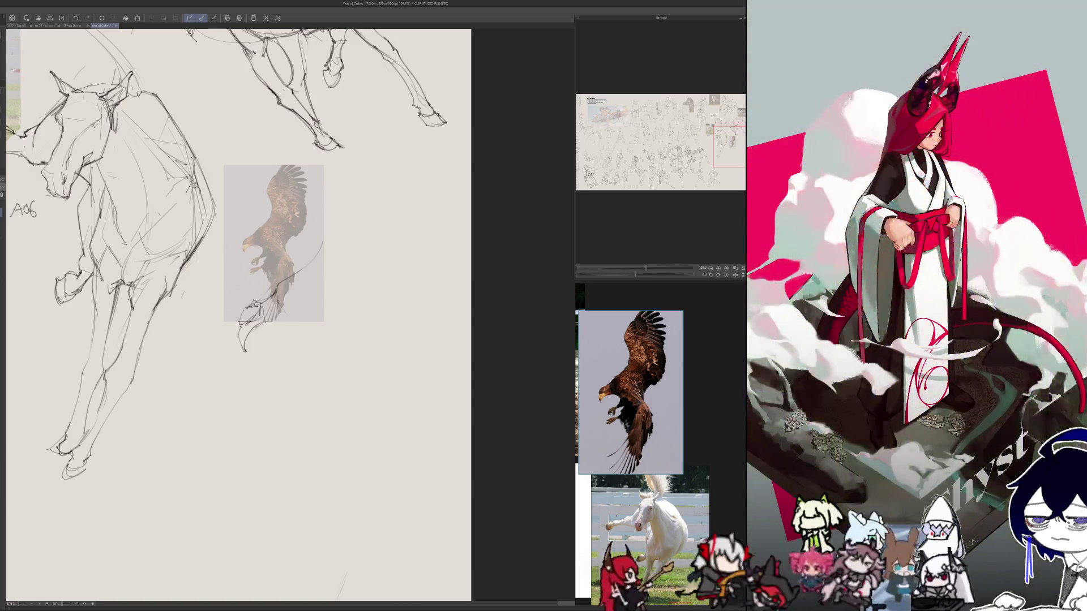
key("m")
mouse_move(255, 272)
left_mouse_down()
mouse_move(279, 374)
mouse_move(257, 270)
mouse_move(293, 334)
left_mouse_up()
key("ctrl+d")
key("h")
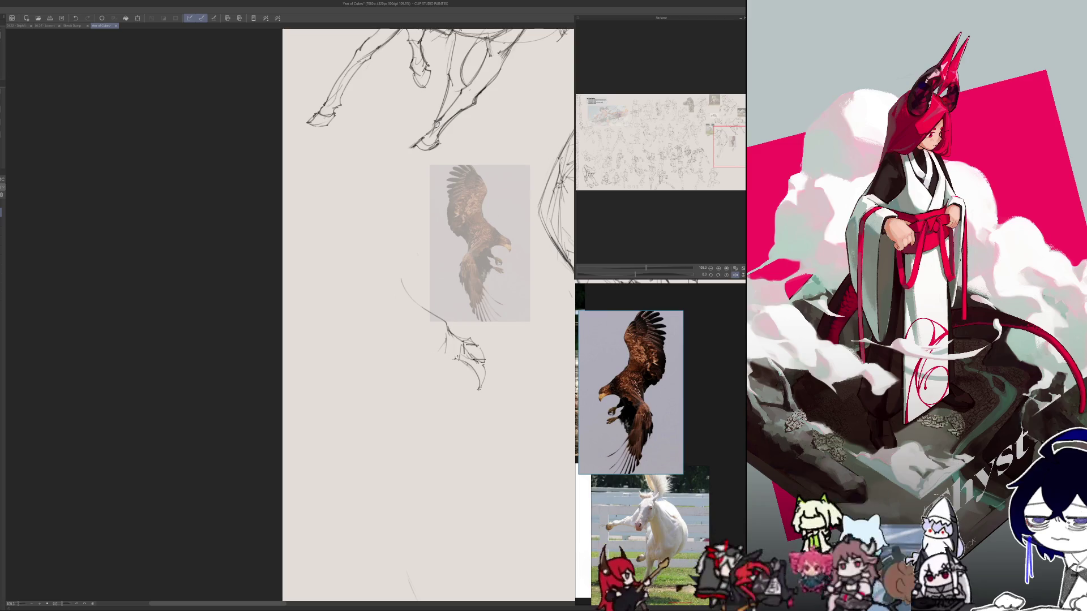
key("h")
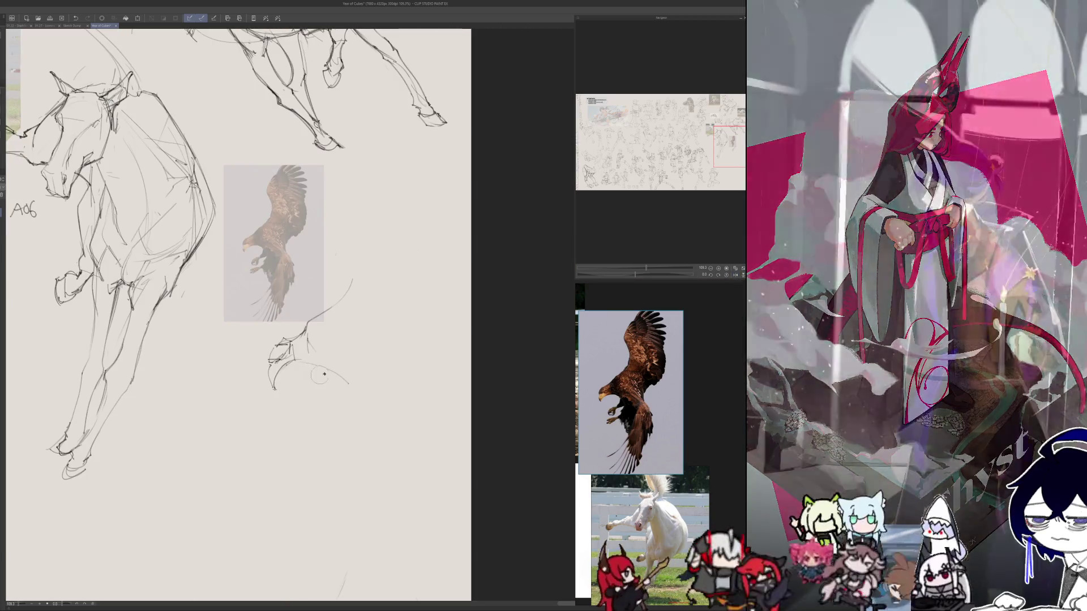
- Add a short stroke near the eagle's wing and a curve right of the eagle for the wing
left_click_drag(293, 361, 369, 393)
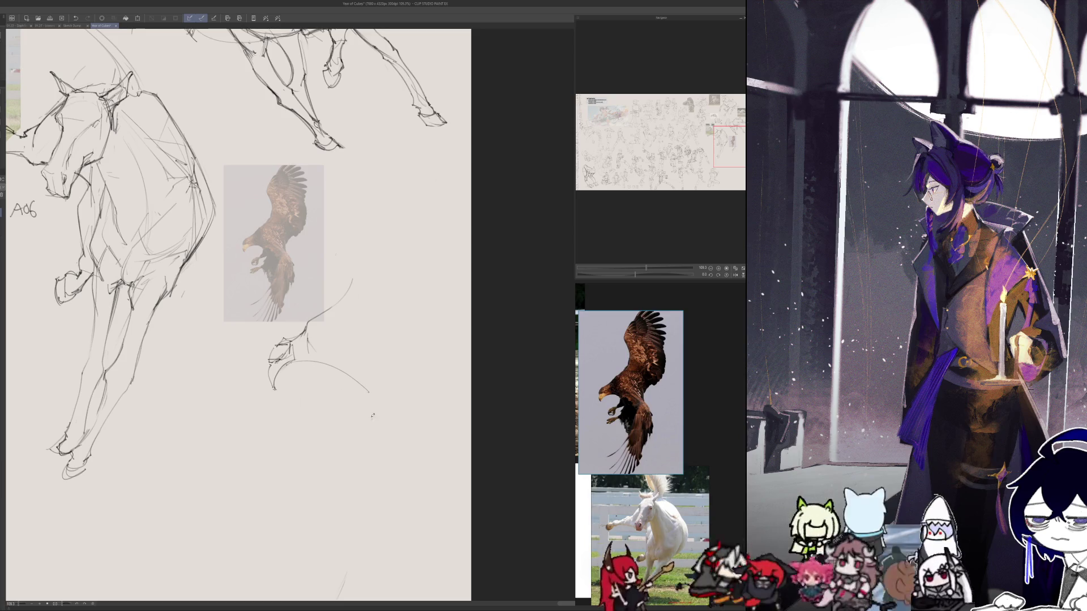
key("ctrl+z")
left_click_drag(301, 337, 309, 318)
key("h")
key("h")
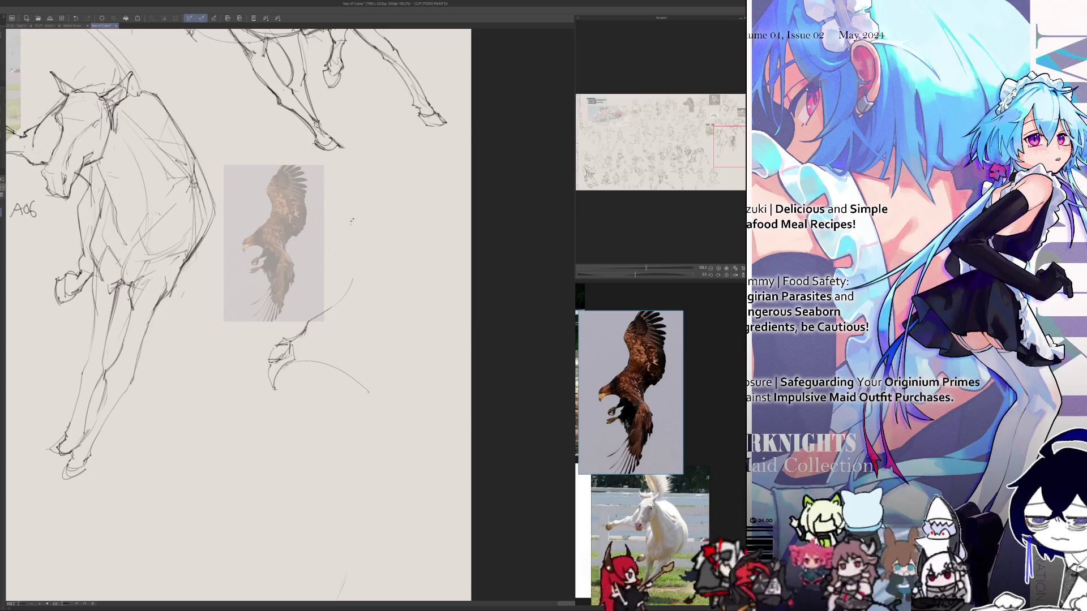
mouse_move(341, 199)
left_mouse_down()
mouse_move(356, 272)
mouse_move(341, 300)
left_mouse_up()
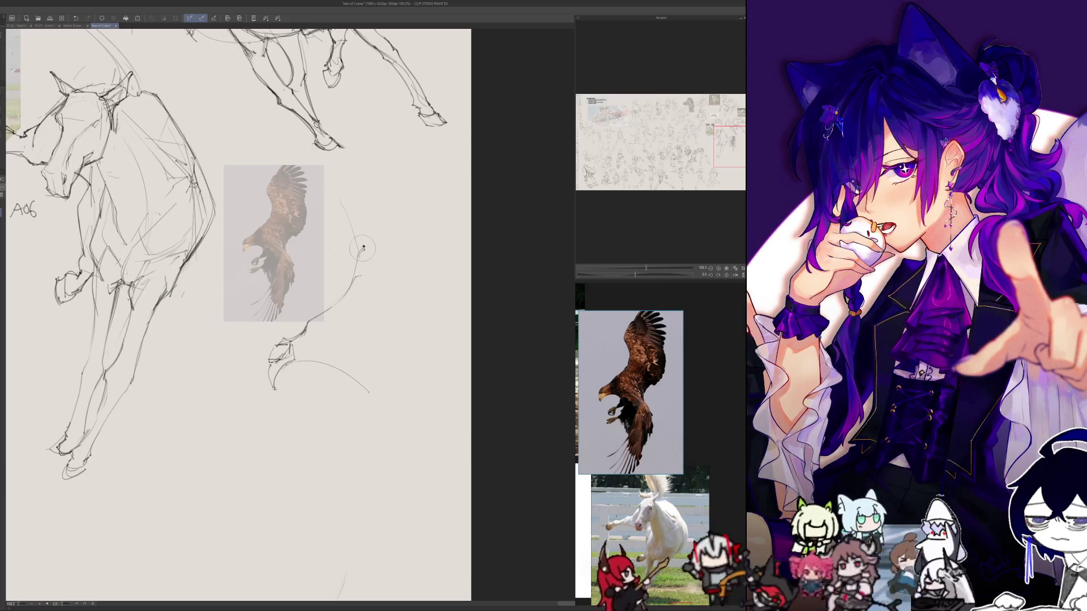
key("h")
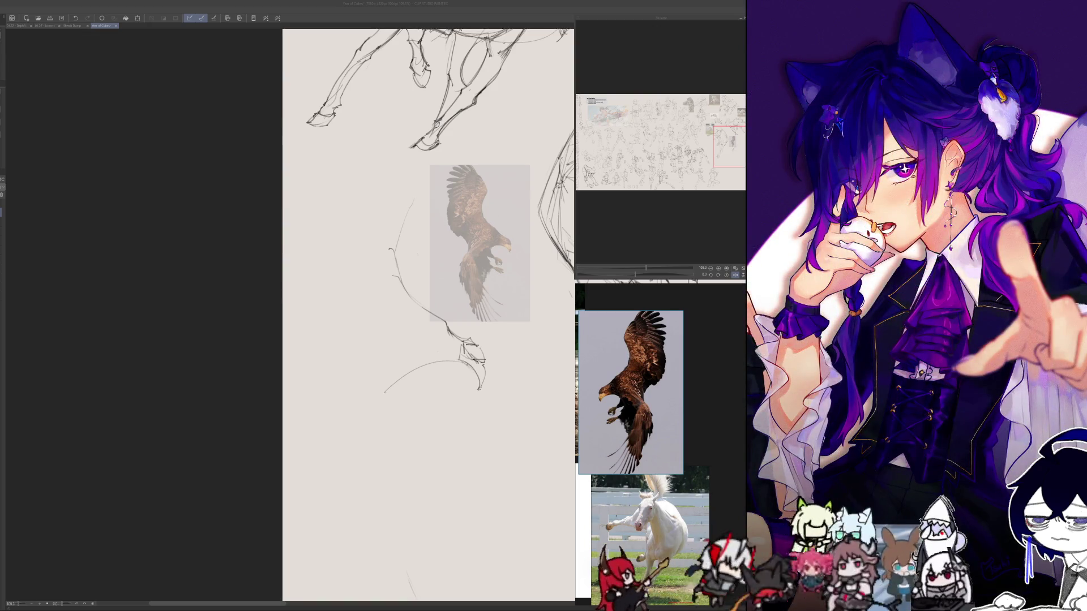
mouse_move(417, 254)
left_mouse_down()
mouse_move(210, 253)
mouse_move(231, 252)
left_mouse_up()
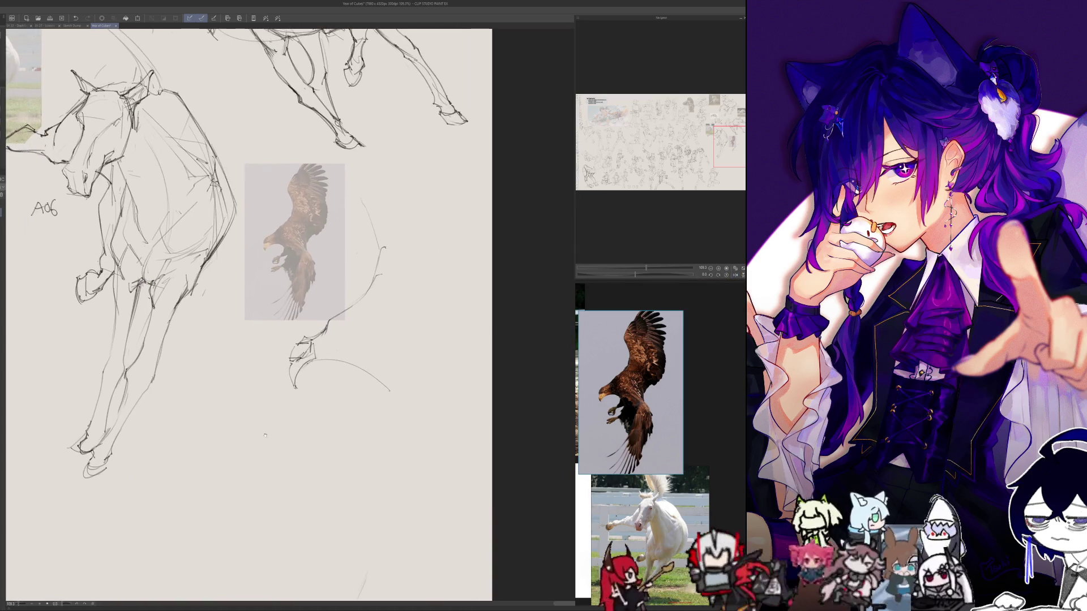
- Add short strokes to the eagle sketch below its wing
scroll(348, 317, "up", 2)
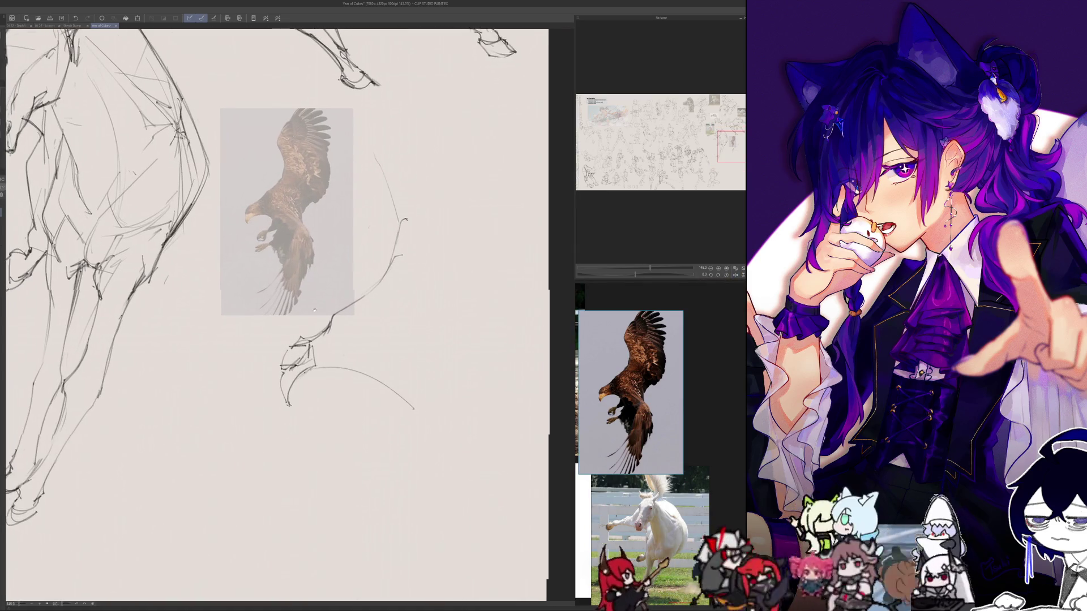
scroll(323, 266, "down", 4)
scroll(322, 266, "up", 3)
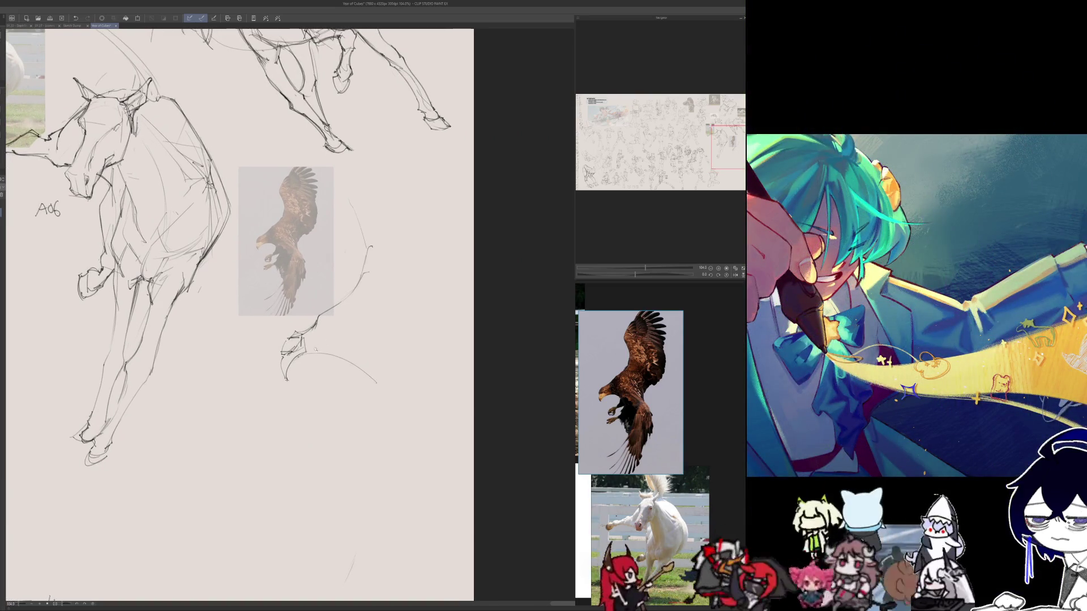
scroll(317, 348, "up", 1)
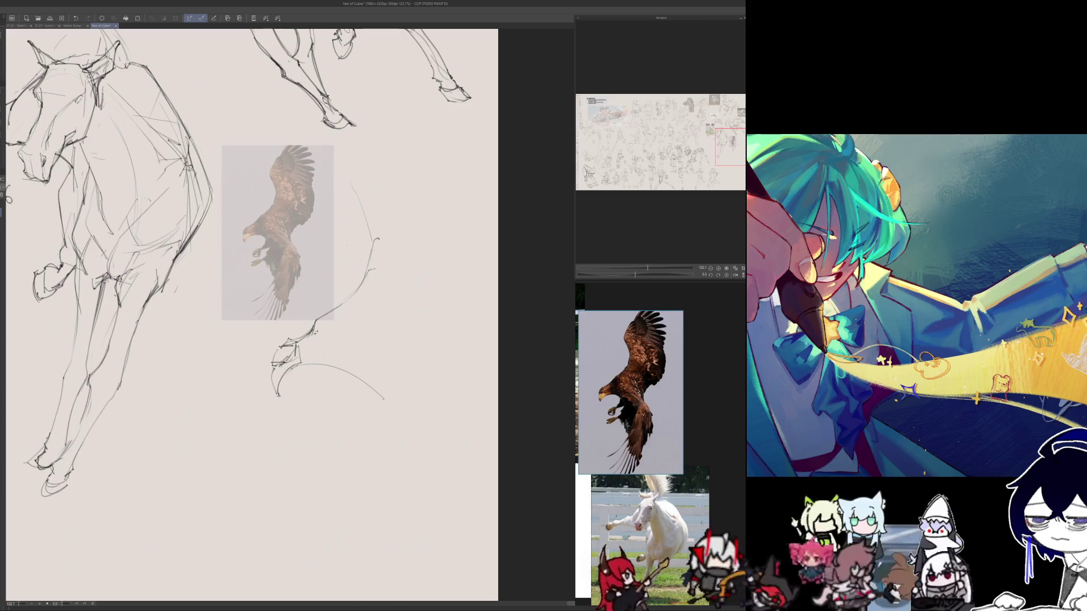
left_click_drag(322, 330, 325, 348)
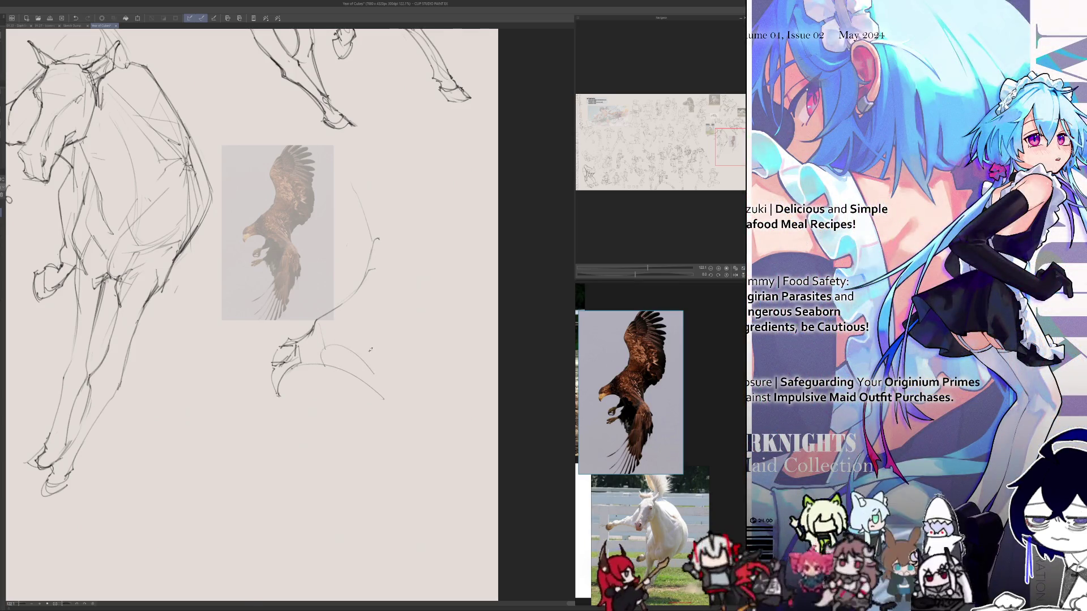
left_click_drag(187, 373, 385, 374)
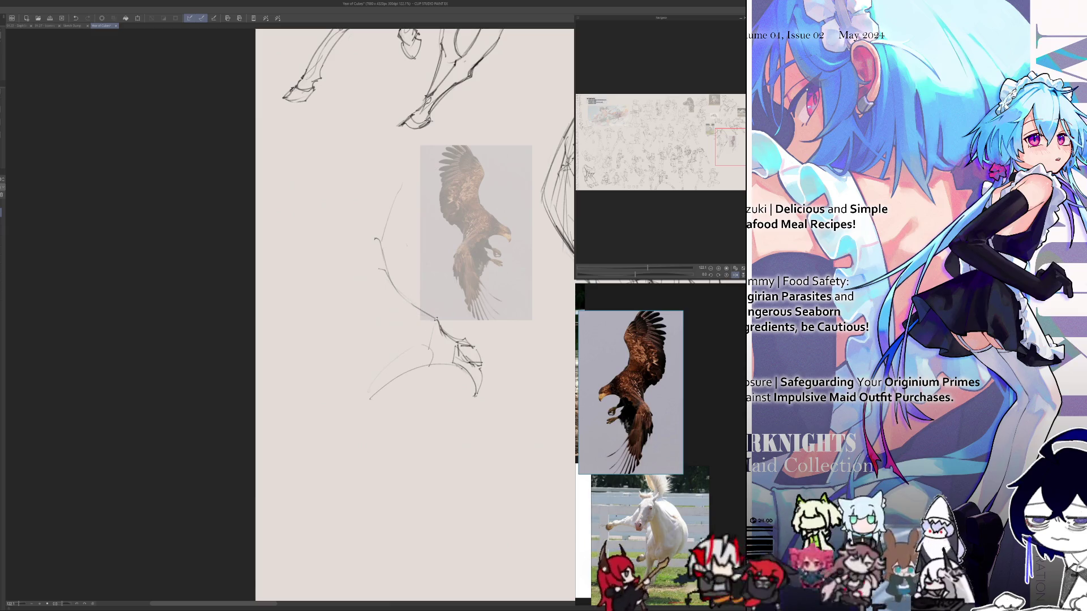
left_click_drag(545, 364, 346, 364)
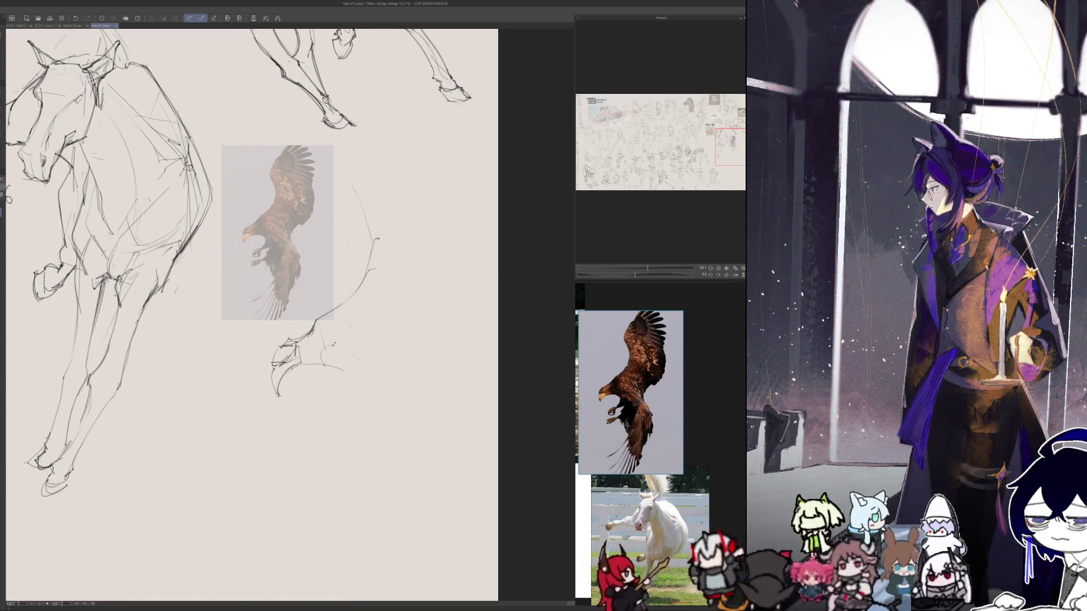
left_click_drag(330, 345, 317, 366)
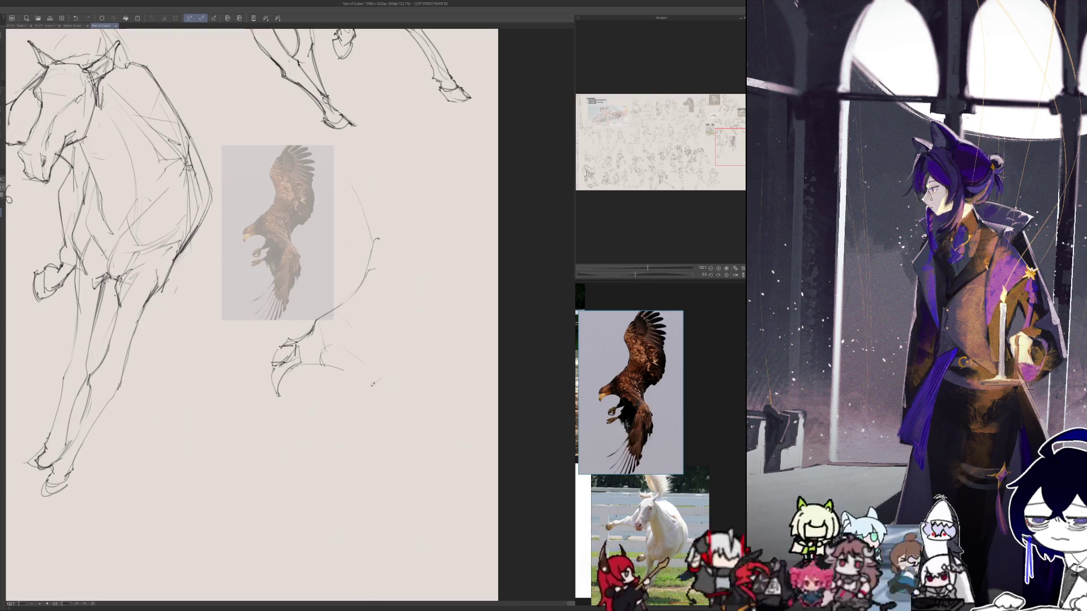
key("h")
- Draw a down-left wing line, a small talon arch and a long leg line, undoing stray strokes
left_click_drag(365, 396, 372, 404)
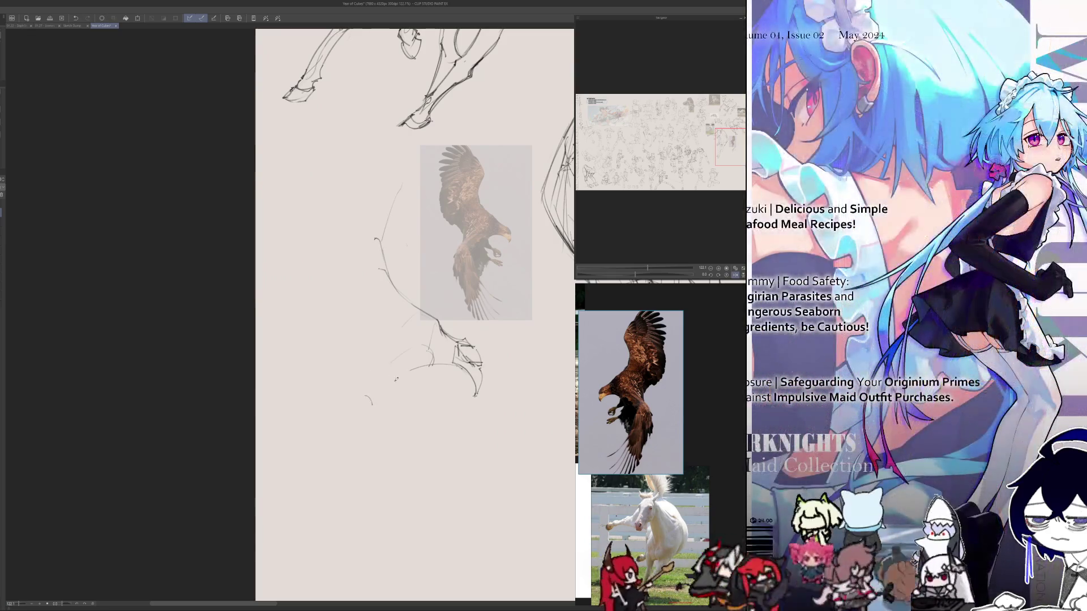
mouse_move(427, 364)
left_mouse_down()
mouse_move(376, 398)
mouse_move(360, 447)
left_mouse_up()
key("h")
key("ctrl+z")
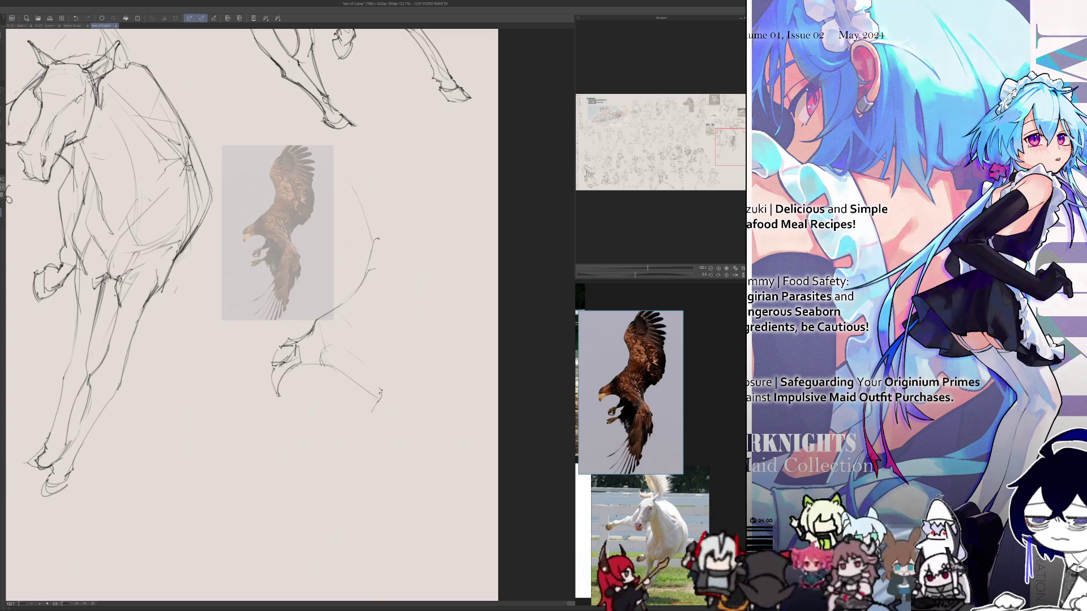
left_click_drag(380, 394, 396, 400)
left_click_drag(360, 462, 378, 464)
mouse_move(377, 399)
left_mouse_down()
mouse_move(360, 447)
mouse_move(374, 468)
mouse_move(344, 409)
left_mouse_up()
key("ctrl+z")
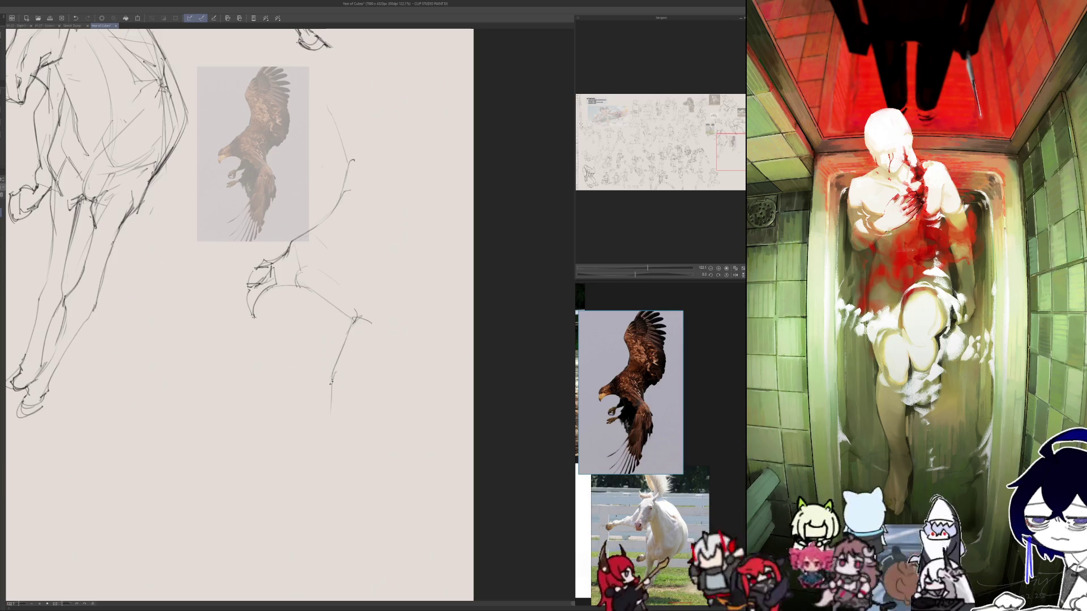
- Extend the eagle sketch with a long downward line and a down-left stroke, flipping to compare
left_click_drag(335, 371, 327, 459)
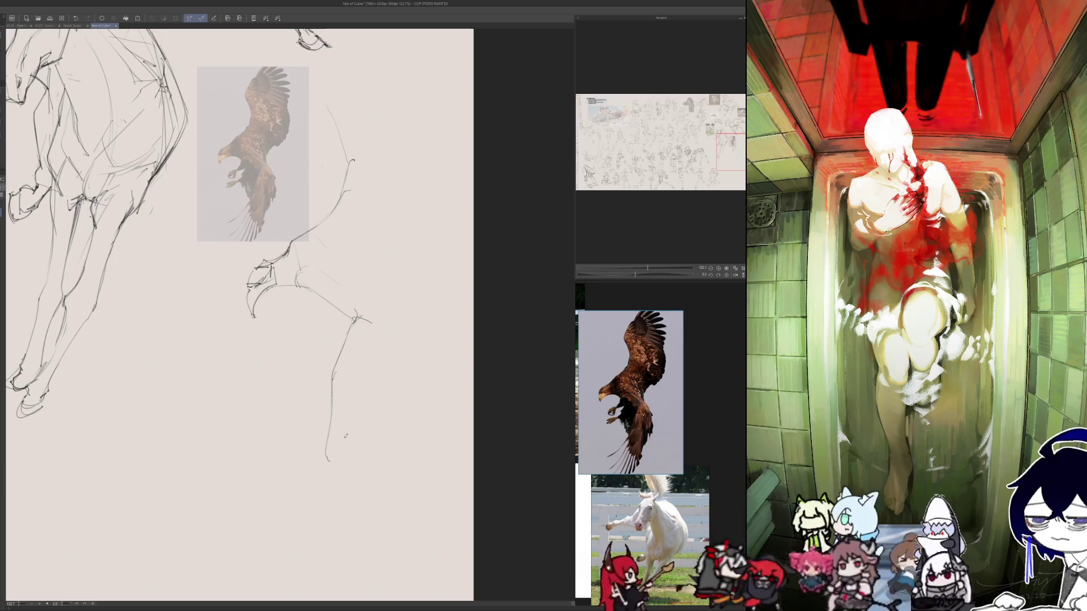
key("h")
key("h")
key("h")
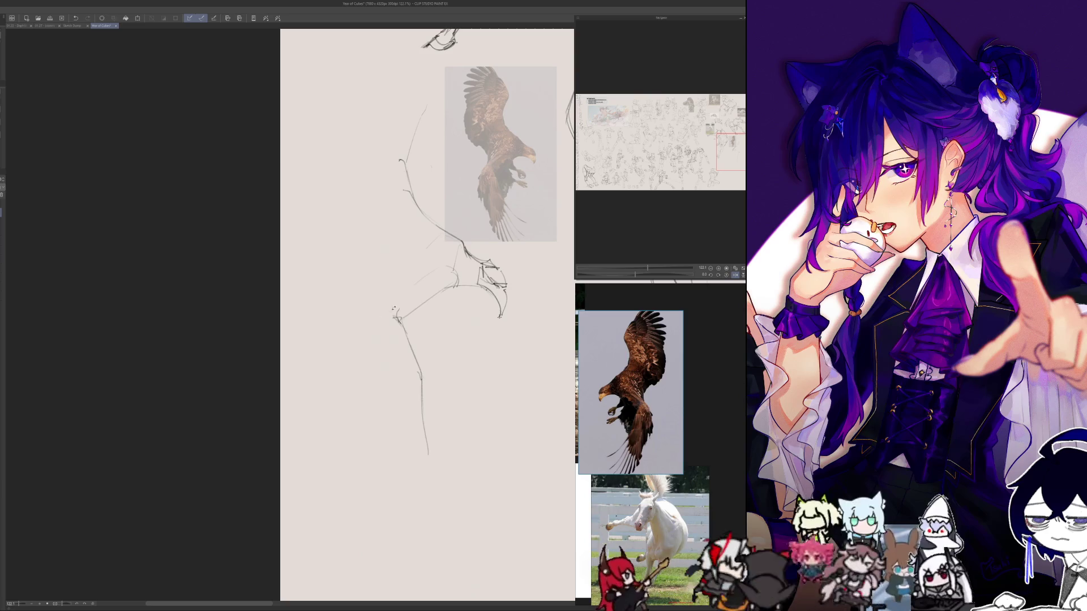
left_click_drag(398, 308, 366, 371)
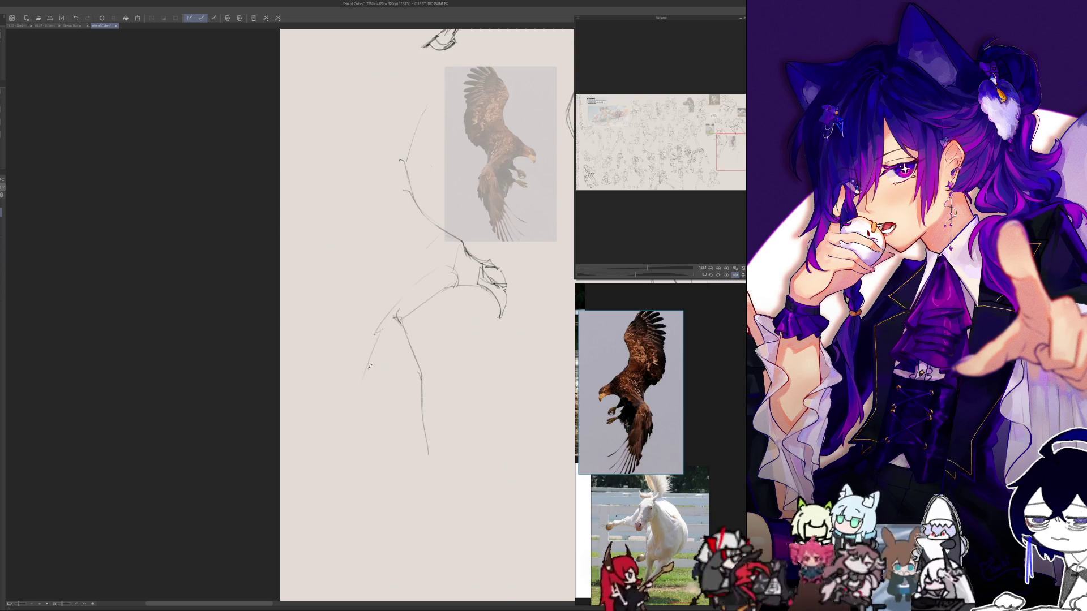
key("h")
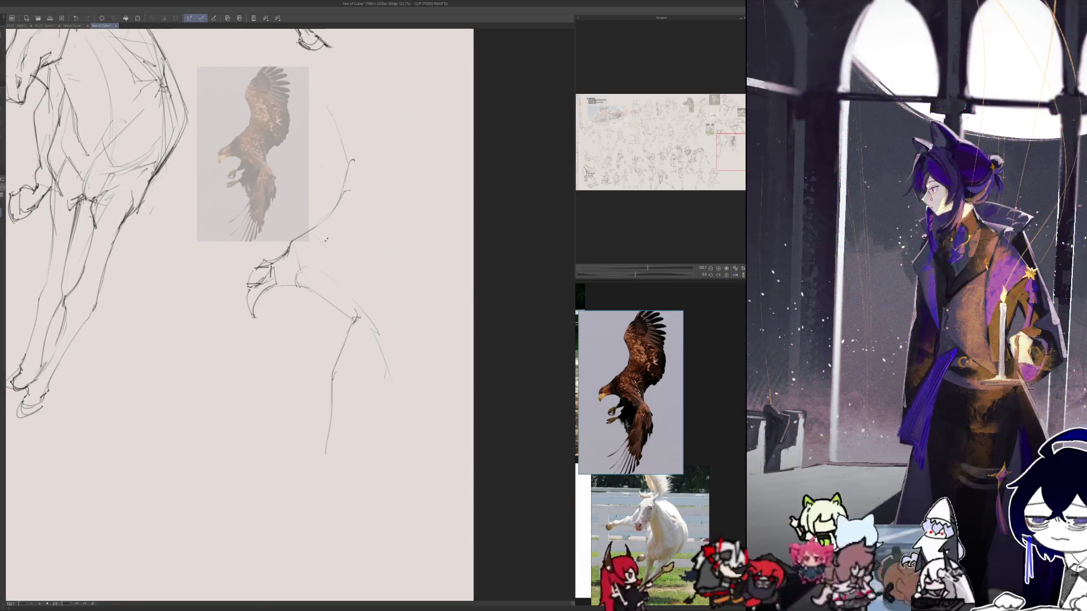
key("h")
key("h")
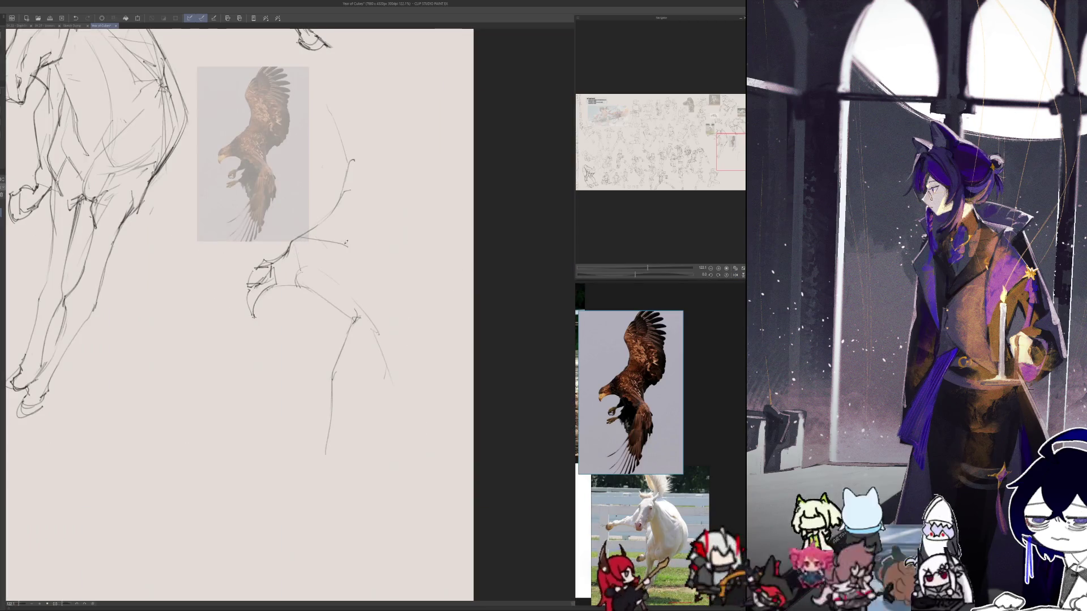
key("h")
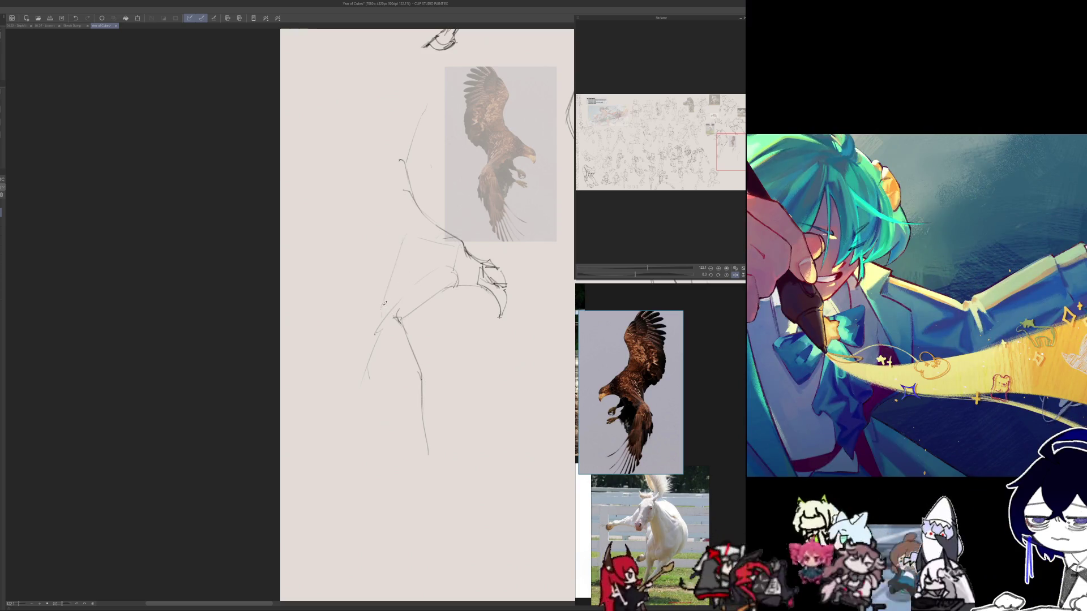
key("h")
scroll(345, 287, "up", 2)
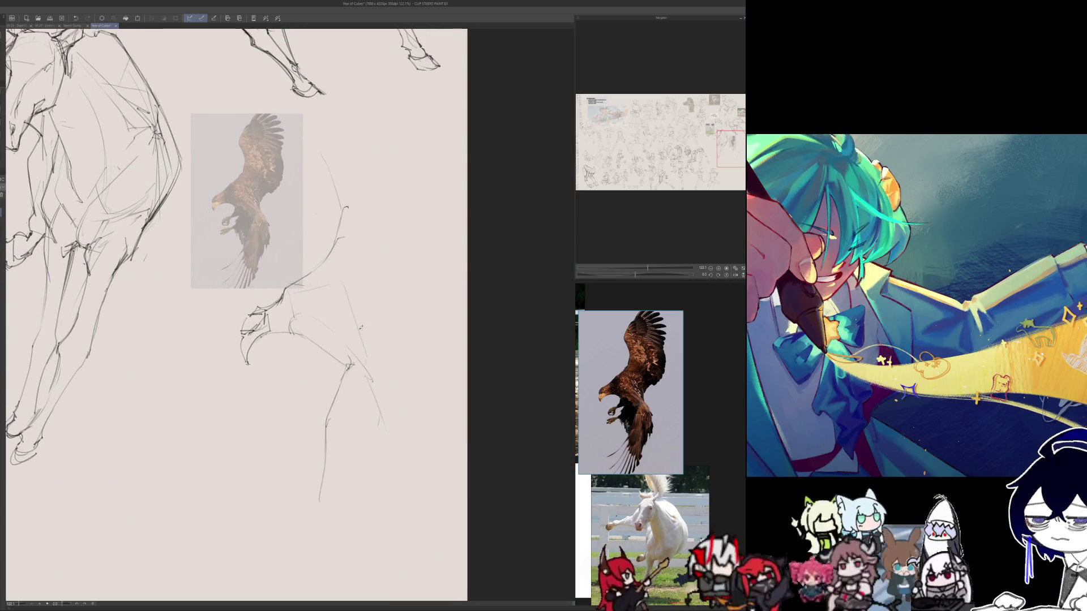
- Add a guideline and a curved body stroke to the eagle, removing the misplaced hook
left_click_drag(363, 304, 359, 330)
left_click_drag(377, 285, 363, 319)
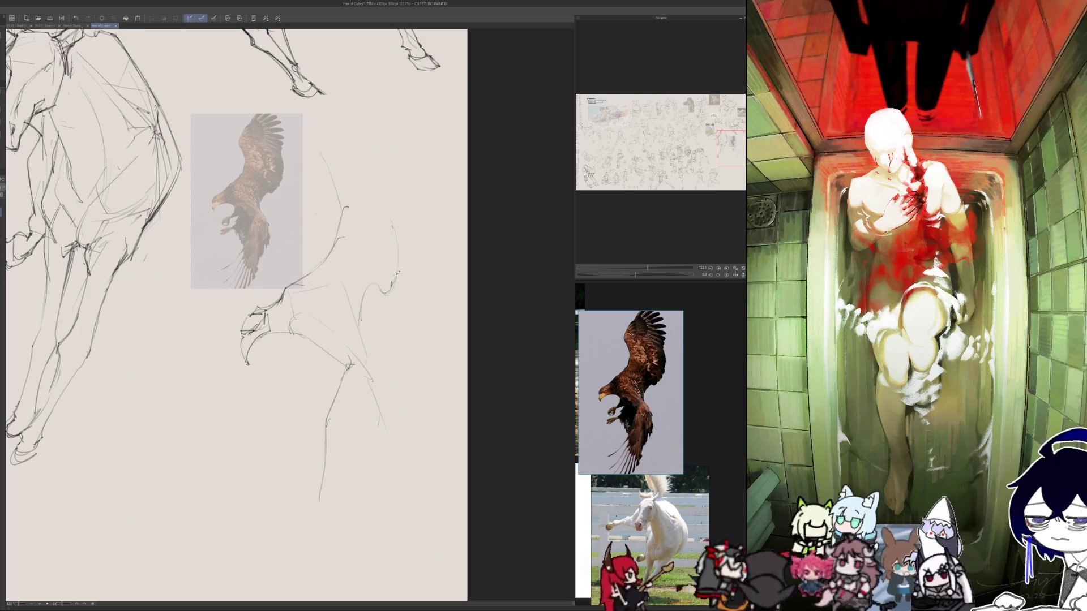
mouse_move(390, 287)
left_mouse_down()
mouse_move(380, 289)
mouse_move(396, 277)
mouse_move(367, 292)
left_mouse_up()
key("ctrl+z")
key("ctrl+z")
scroll(237, 314, "up", 3)
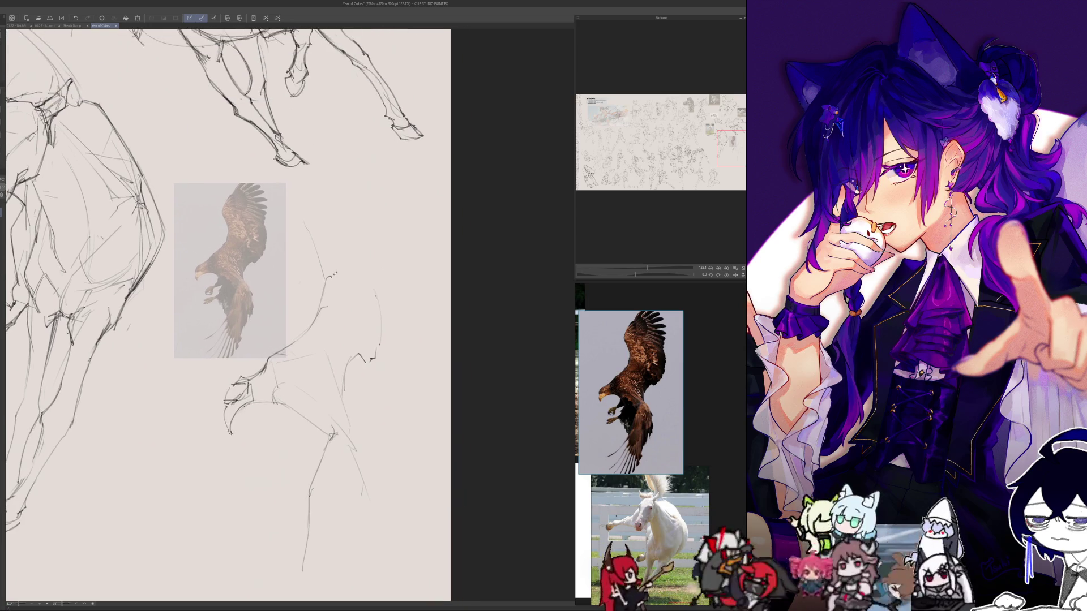
- Darken the curves below and right of the eagle reference, then check them in mirrored view
mouse_move(320, 307)
left_mouse_down()
mouse_move(294, 351)
mouse_move(262, 363)
left_mouse_up()
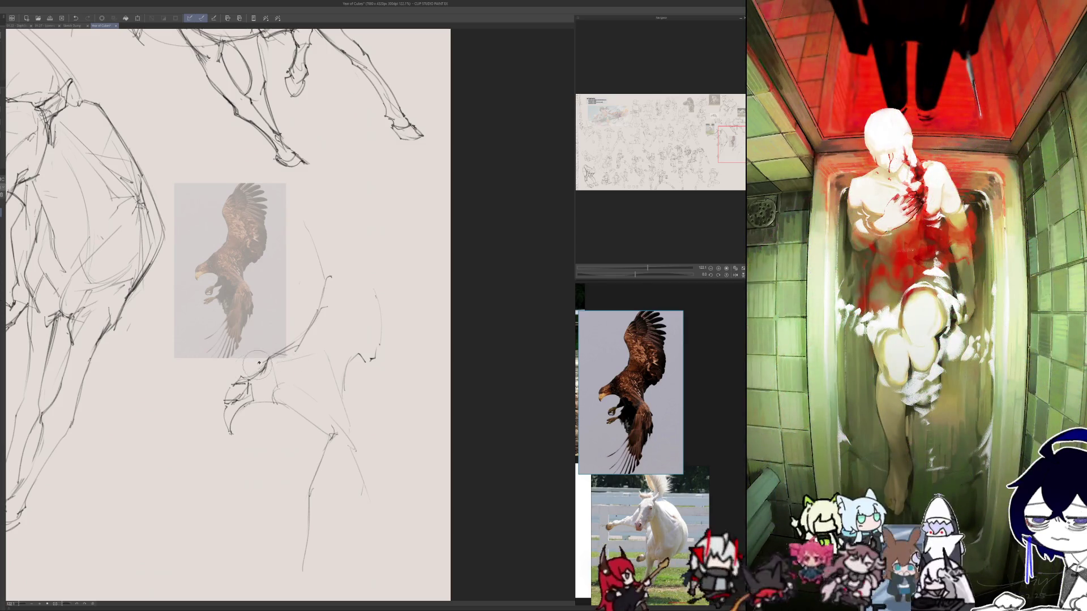
left_click_drag(264, 359, 244, 378)
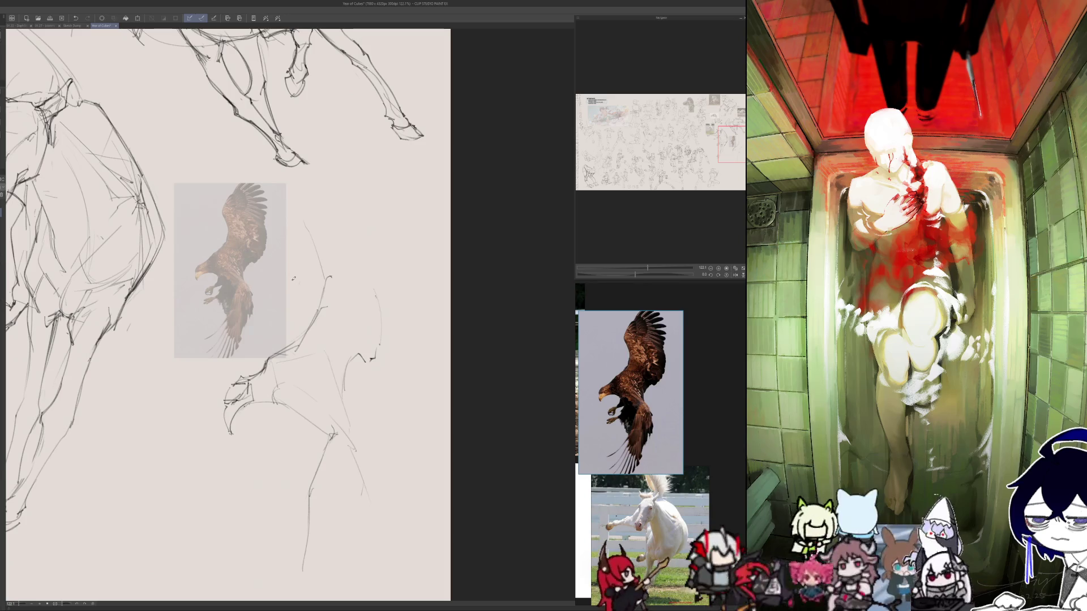
left_click_drag(306, 222, 326, 292)
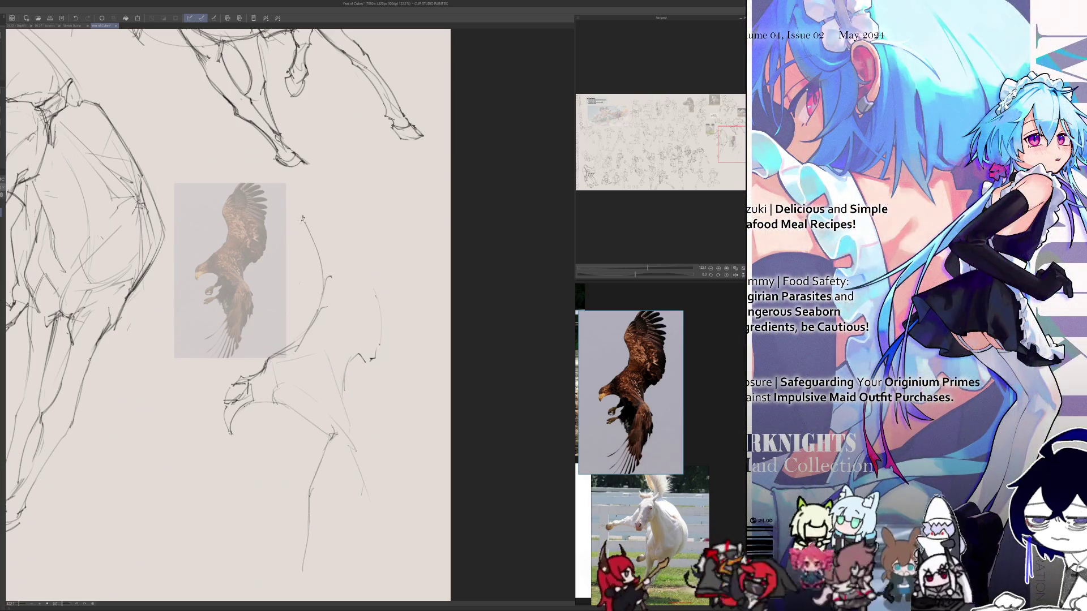
mouse_move(303, 219)
left_mouse_down()
mouse_move(330, 177)
mouse_move(375, 145)
left_mouse_up()
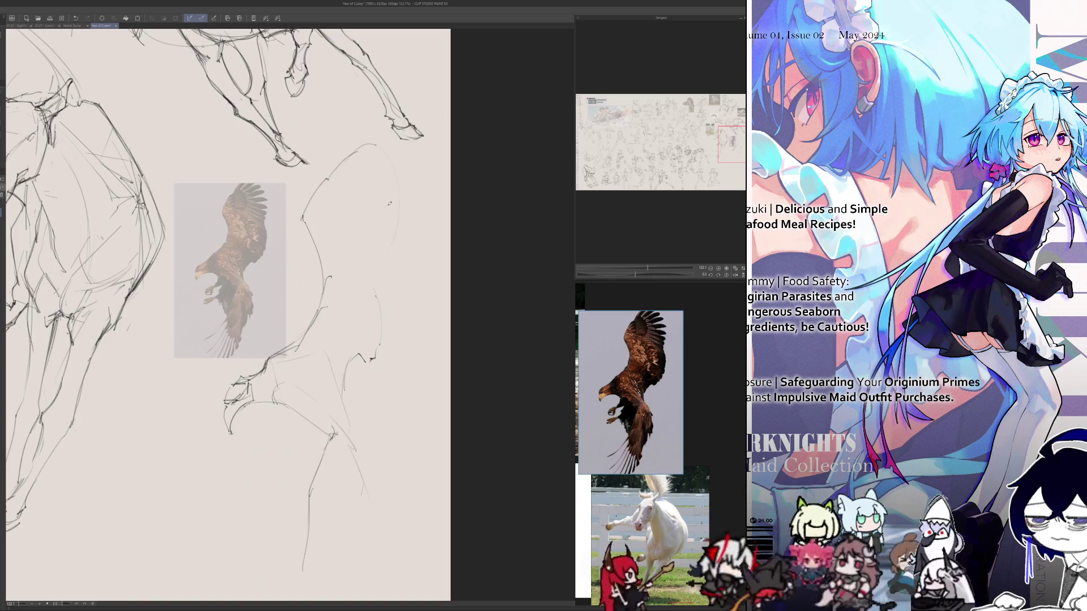
key("h")
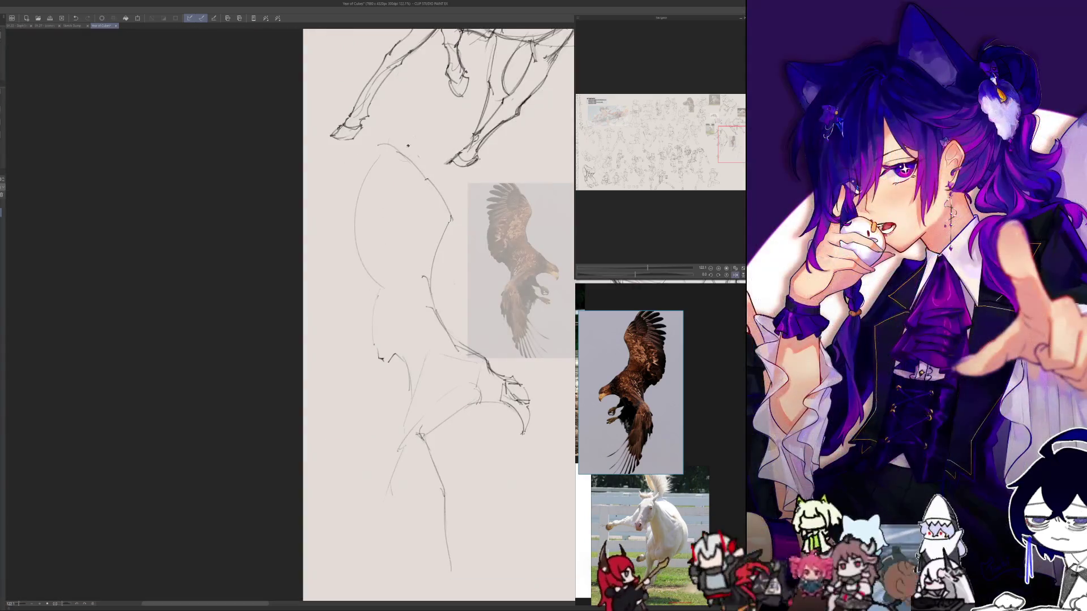
key("h")
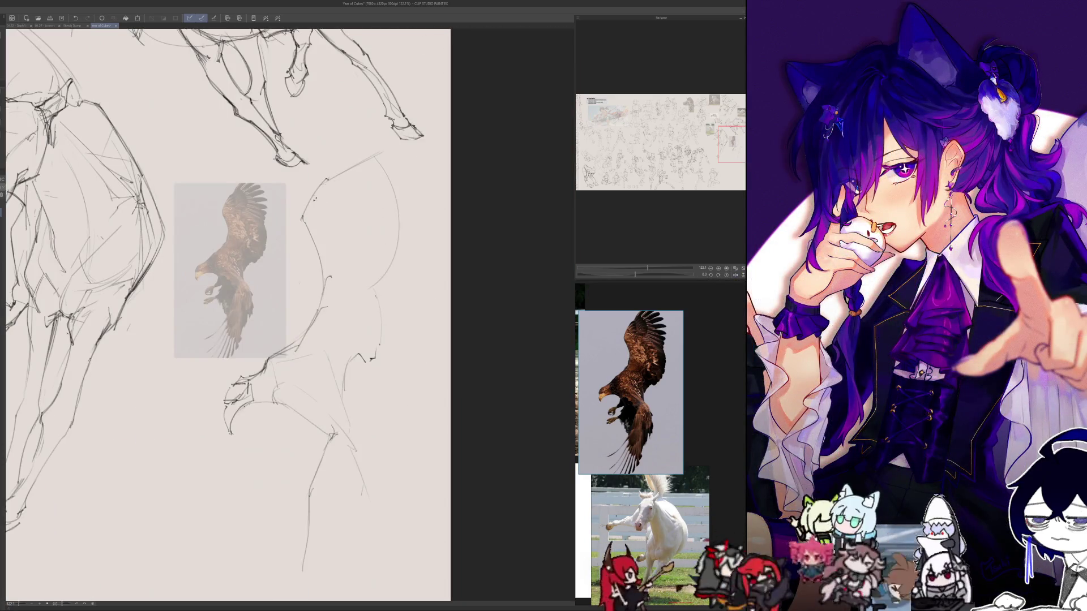
key("h")
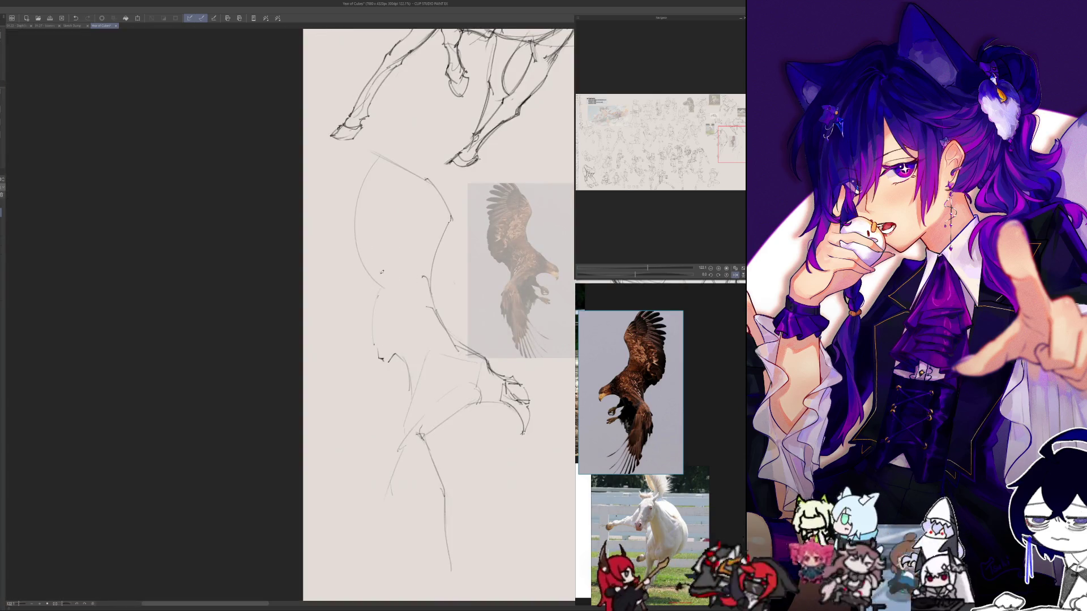
key("h")
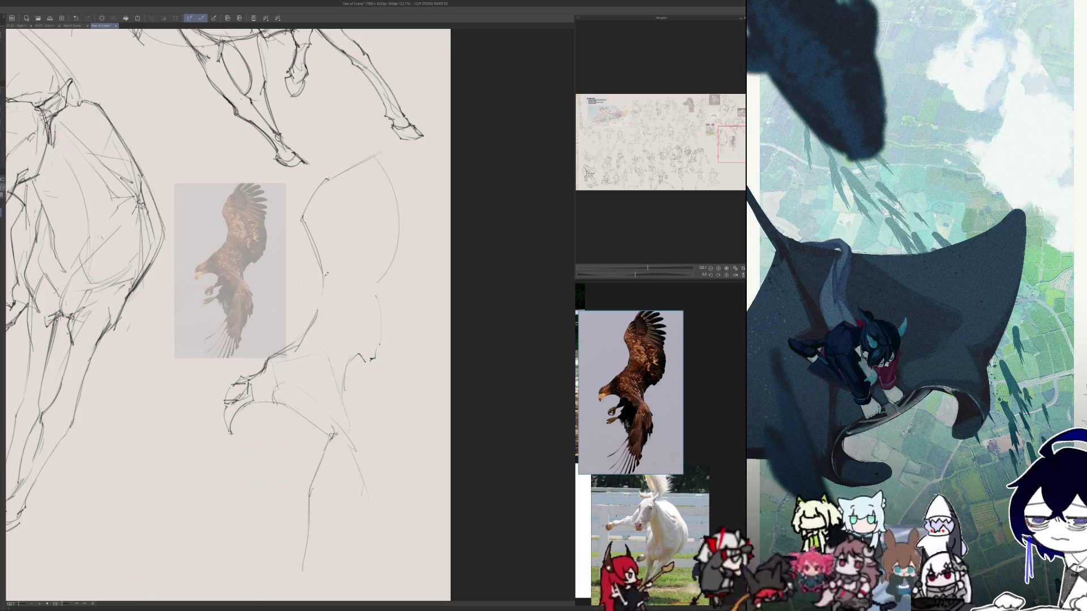
- Sketch the top of the head, chin and jaw lines, checking each in mirrored view
scroll(363, 272, "left", 5)
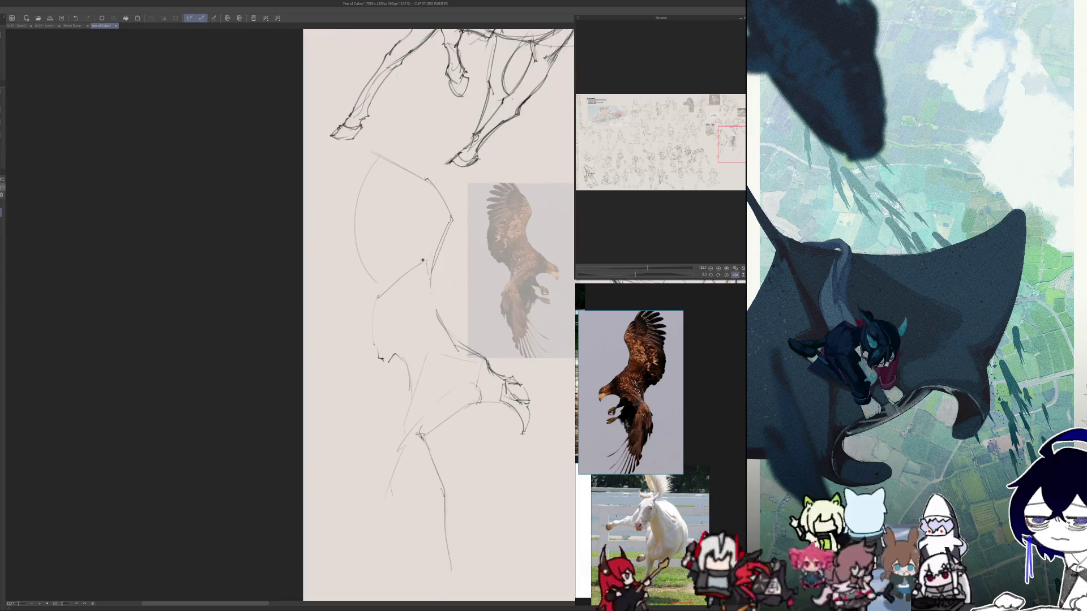
left_click_drag(416, 264, 375, 280)
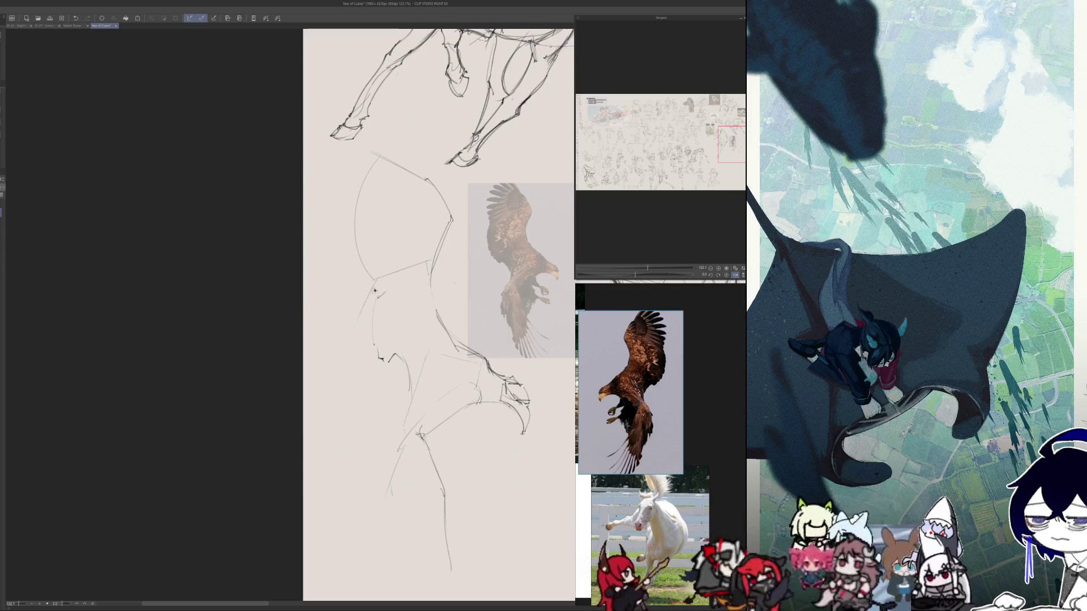
key("h")
left_click_drag(375, 343, 378, 358)
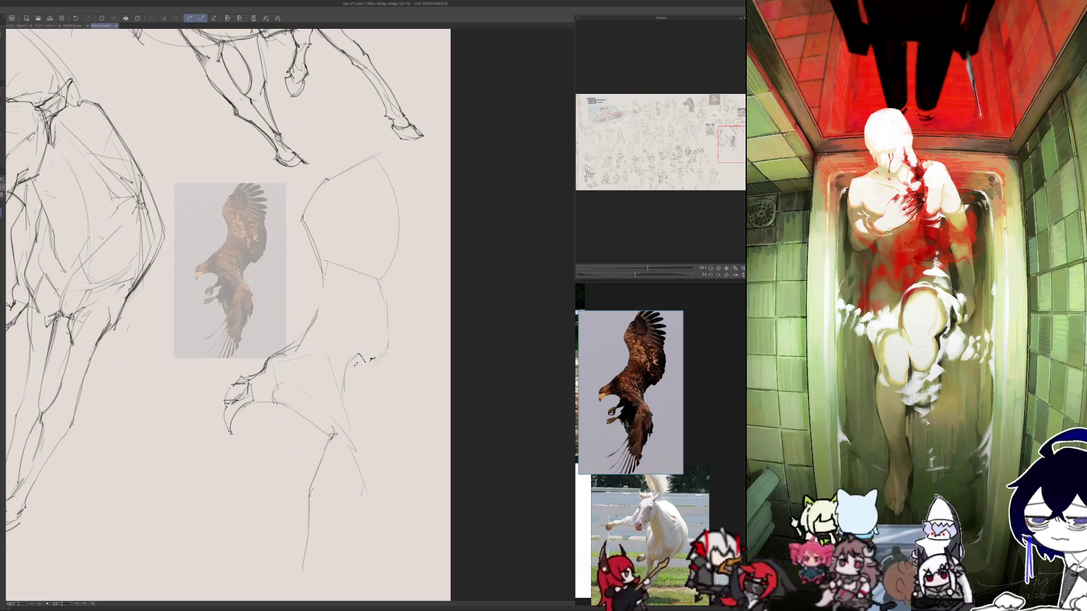
key("h")
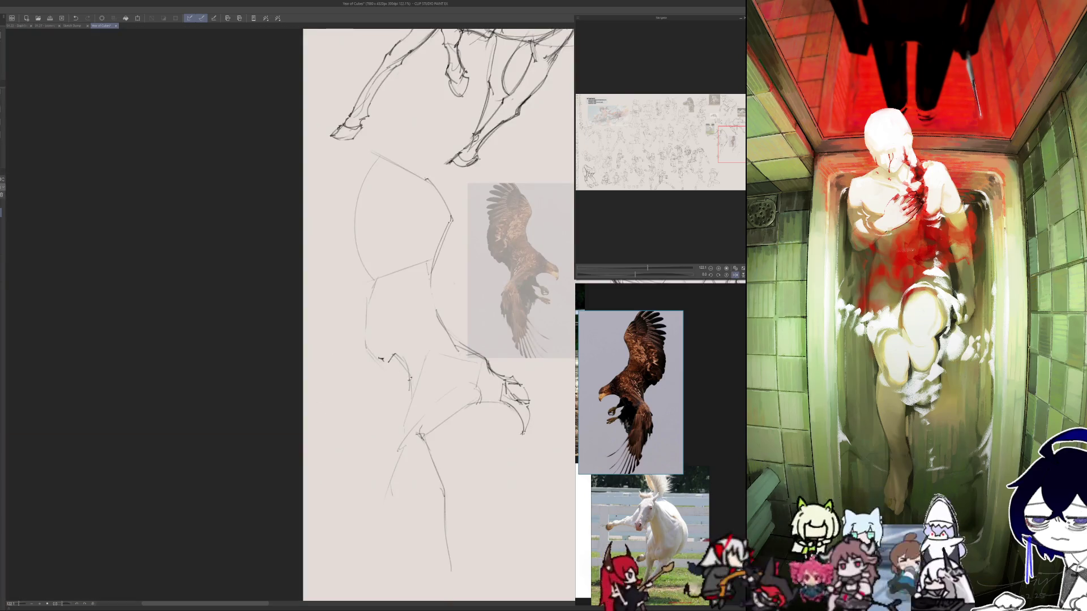
left_click_drag(409, 371, 405, 420)
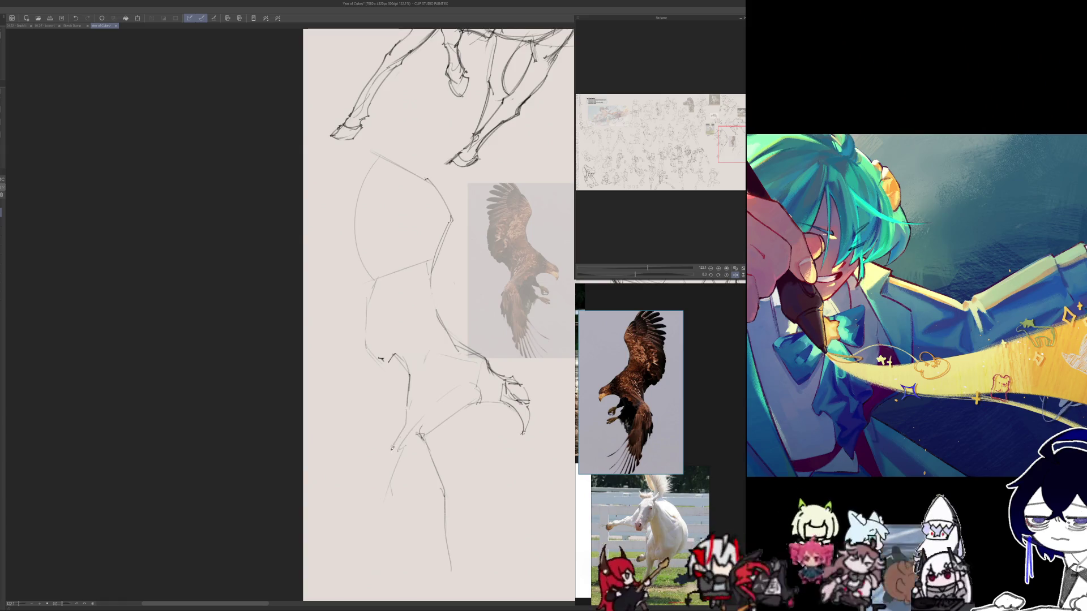
key("h")
- Draw the eagle's long body line downward, redrawing its lower curve after an undo
scroll(397, 384, "down", 2)
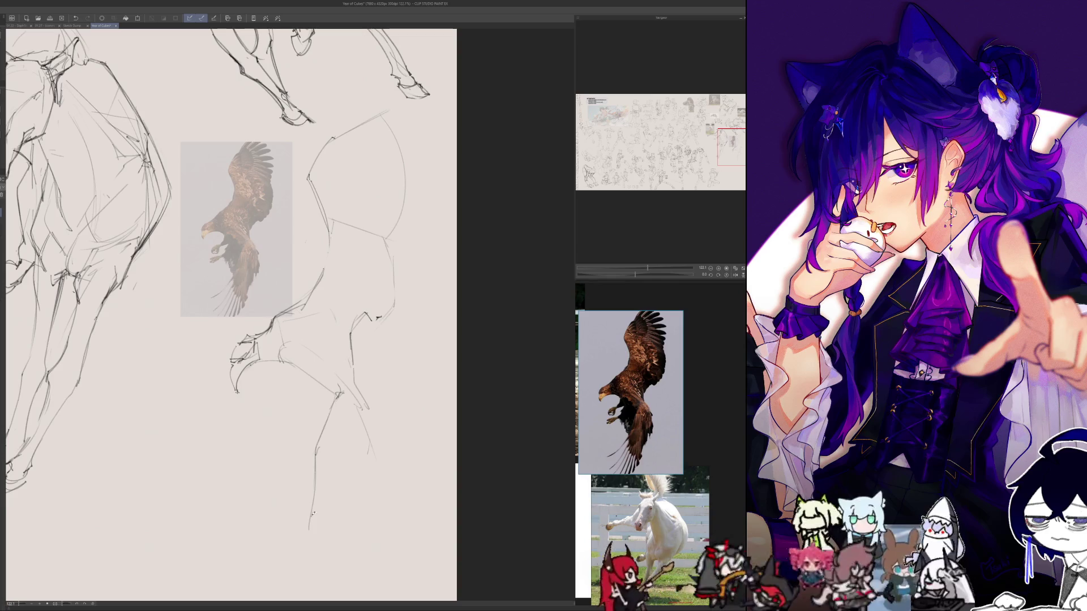
left_click_drag(314, 472, 310, 532)
key("ctrl+z")
key("ctrl+z")
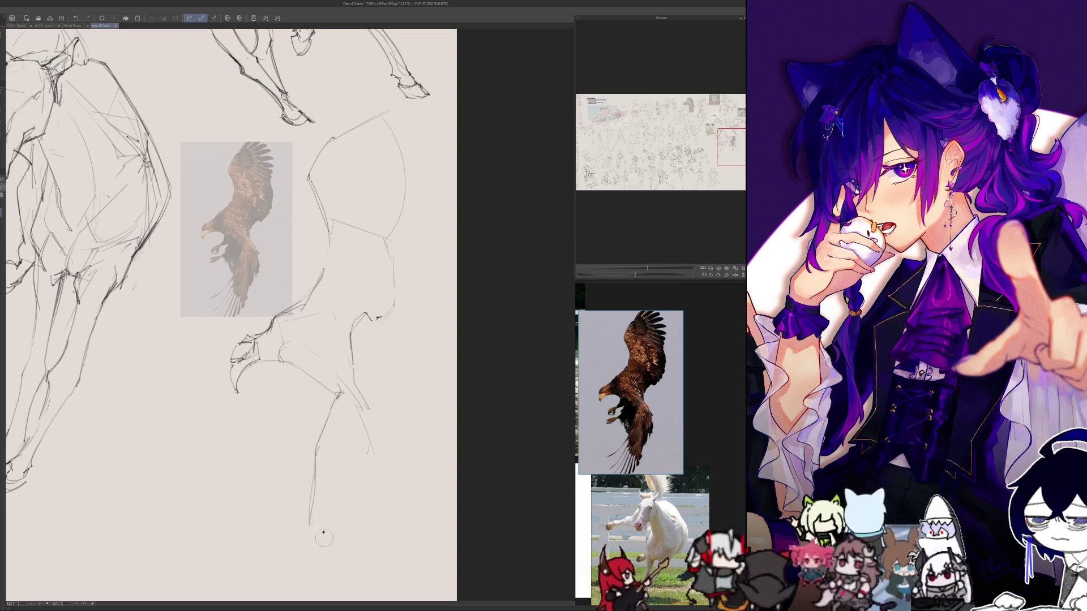
left_click_drag(312, 491, 349, 555)
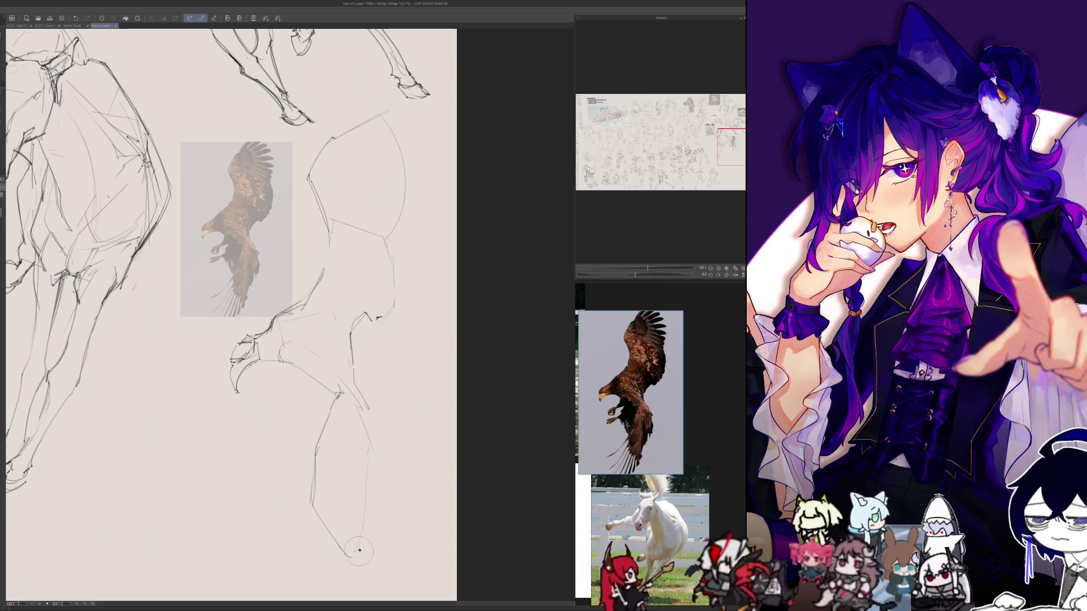
left_click_drag(357, 413, 354, 524)
left_click_drag(358, 444, 348, 560)
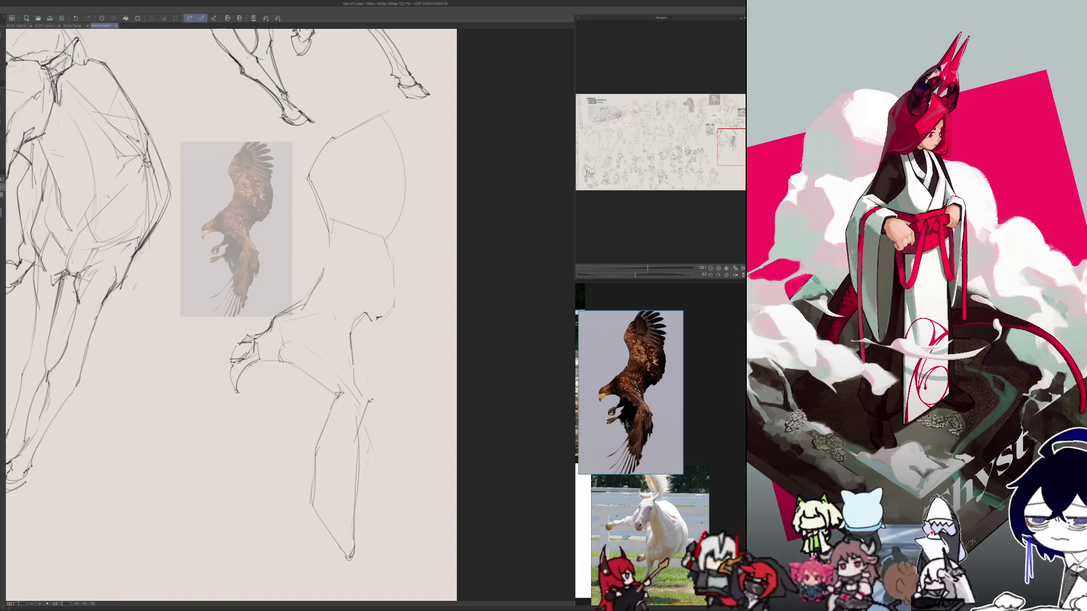
- Try leg strokes, undo them, and add a short line across the eagle sketch
key("h")
key("h")
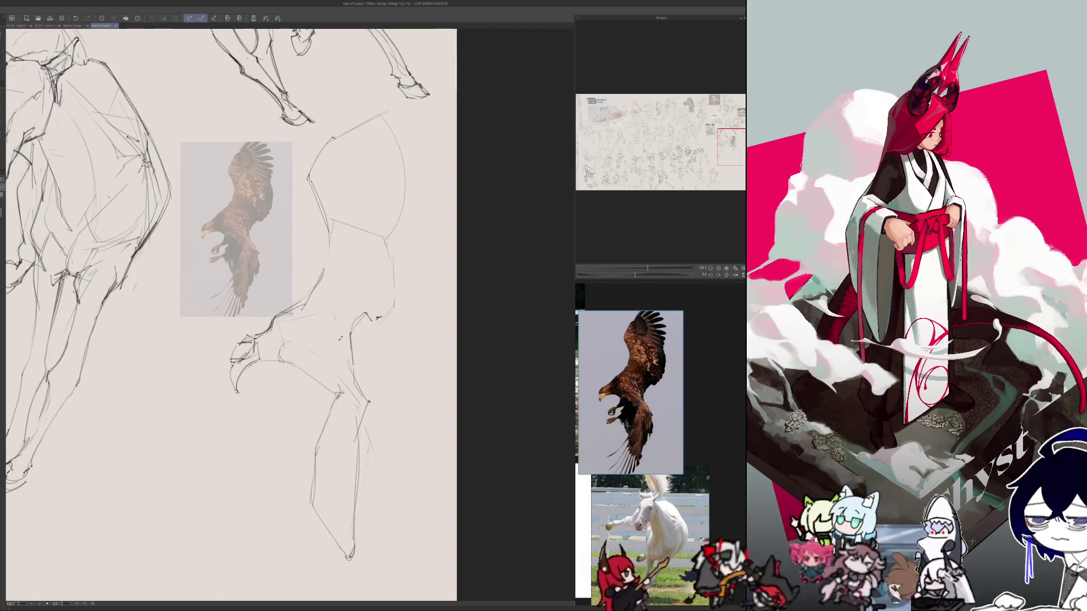
left_click_drag(295, 371, 287, 403)
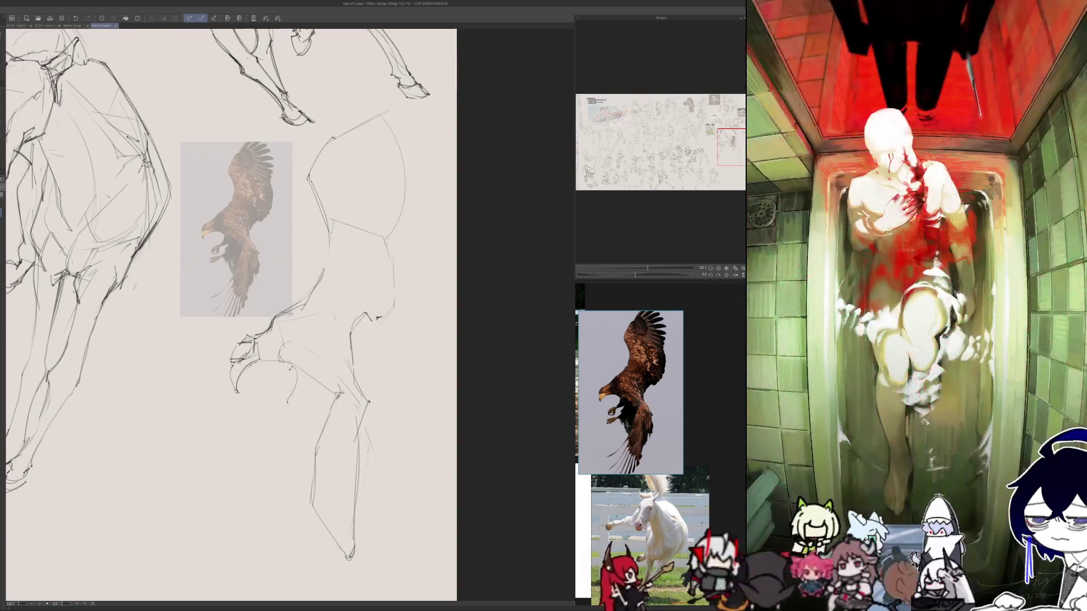
mouse_move(304, 392)
left_mouse_down()
mouse_move(294, 405)
mouse_move(301, 423)
left_mouse_up()
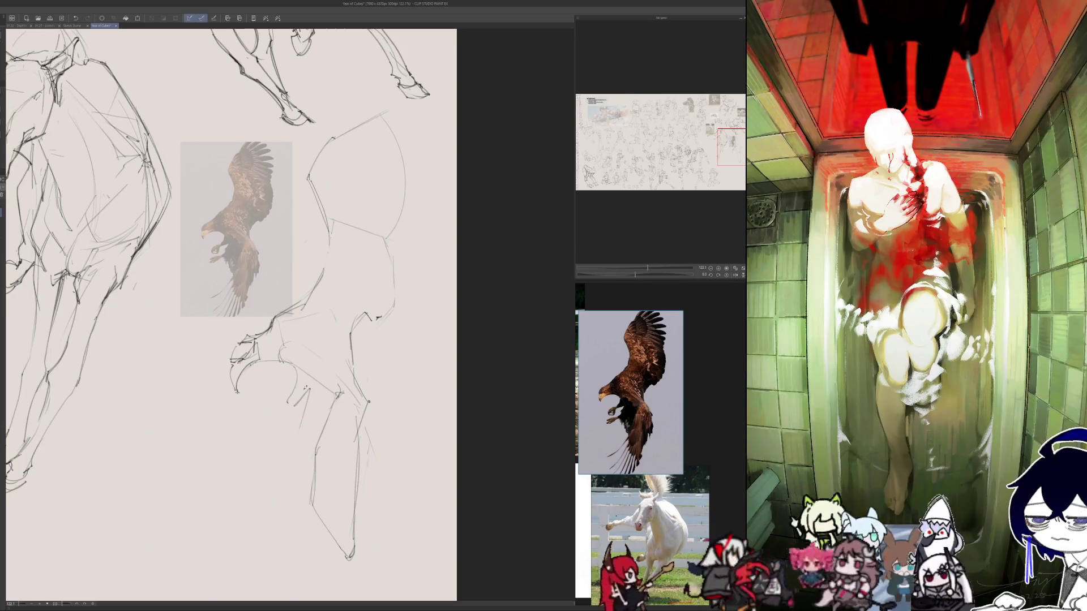
key("ctrl+z")
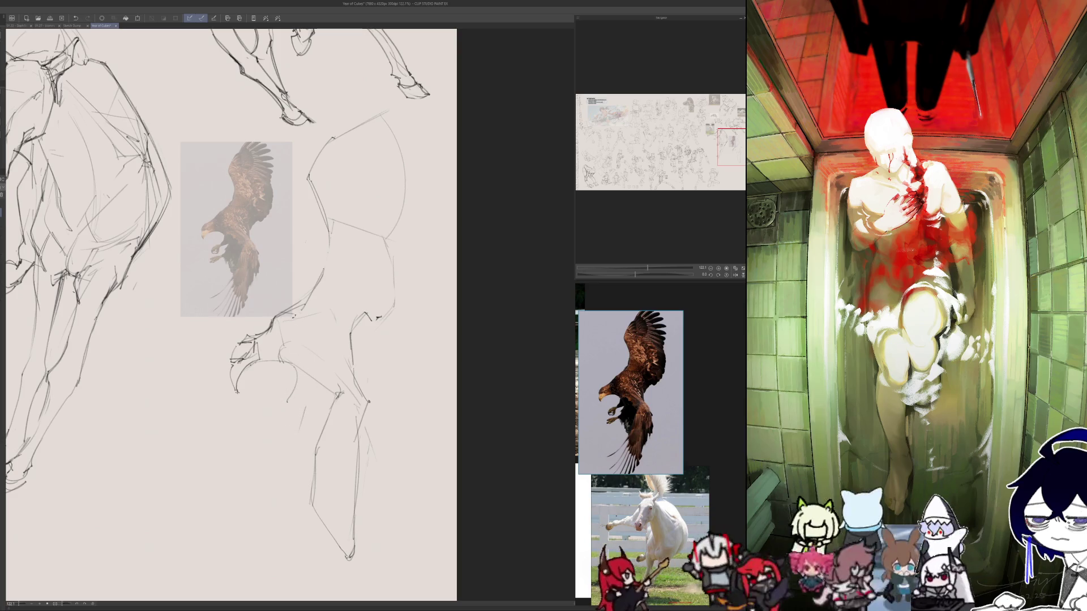
left_click_drag(295, 318, 318, 315)
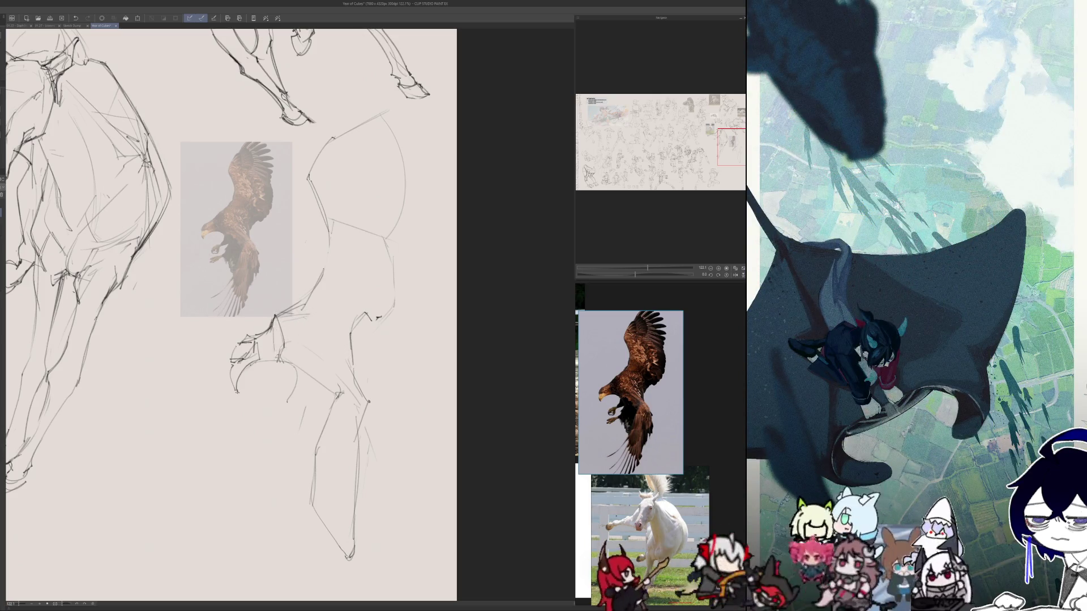
scroll(322, 311, "left", 5)
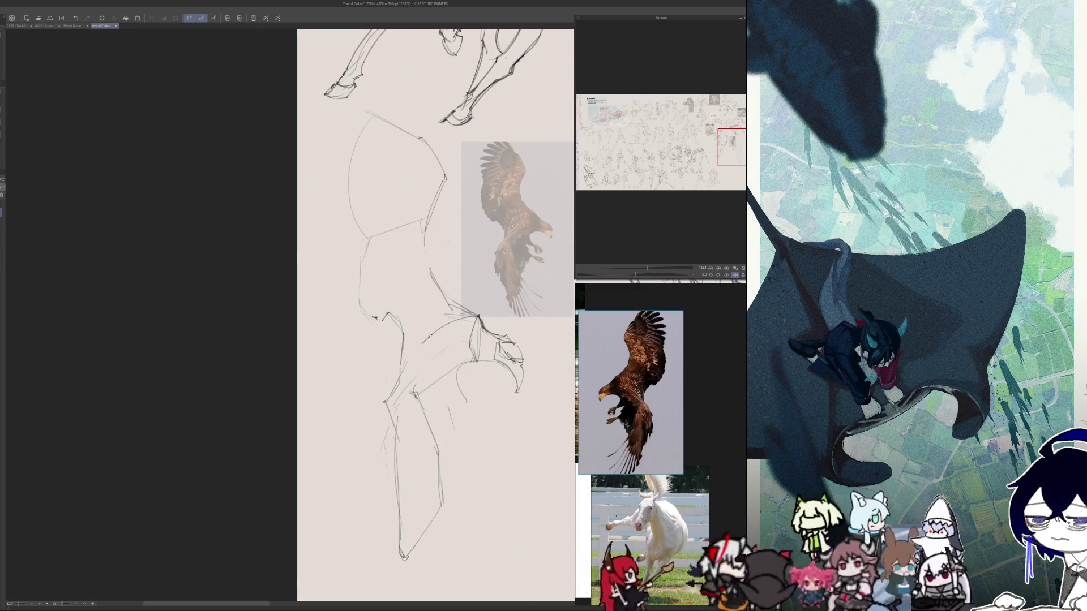
- Add faint strokes along the eagle's wing base and check them in mirrored view
mouse_move(443, 358)
left_mouse_down()
mouse_move(468, 343)
mouse_move(428, 381)
mouse_move(449, 373)
left_mouse_up()
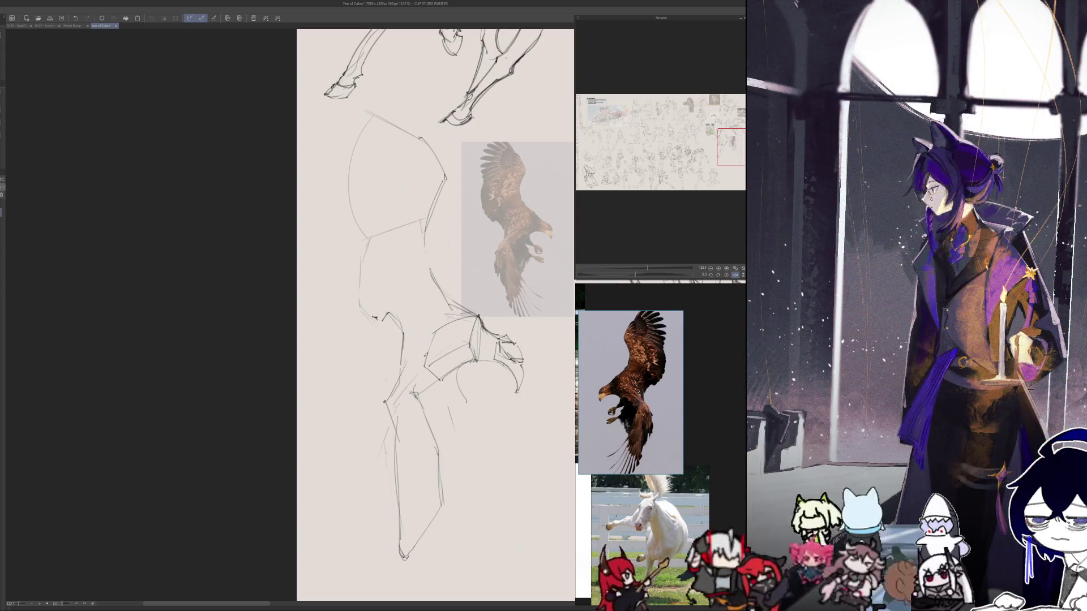
scroll(290, 317, "right", 5)
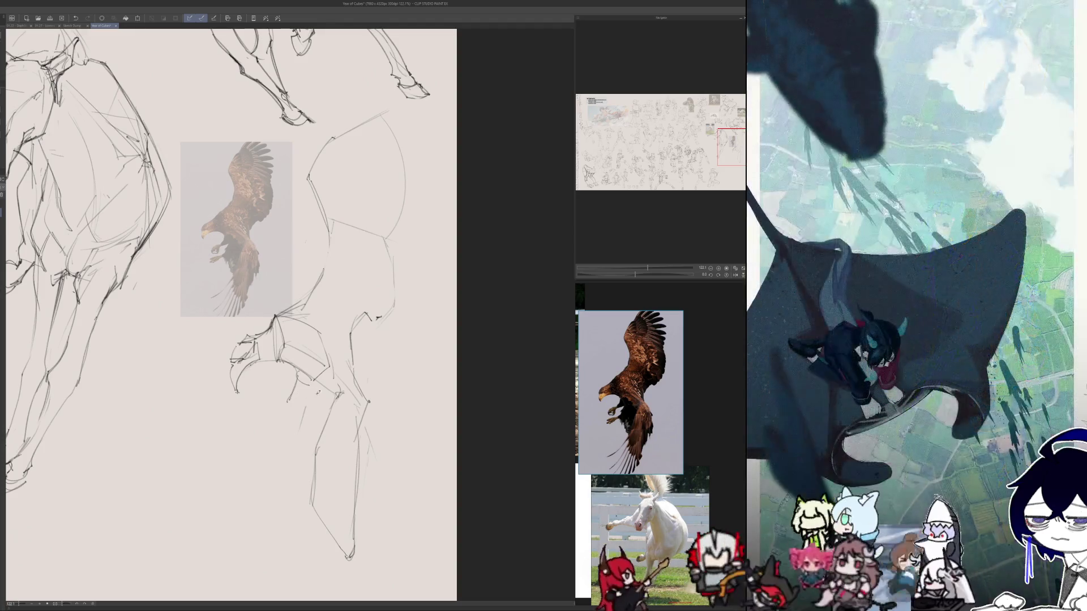
left_click_drag(314, 394, 307, 417)
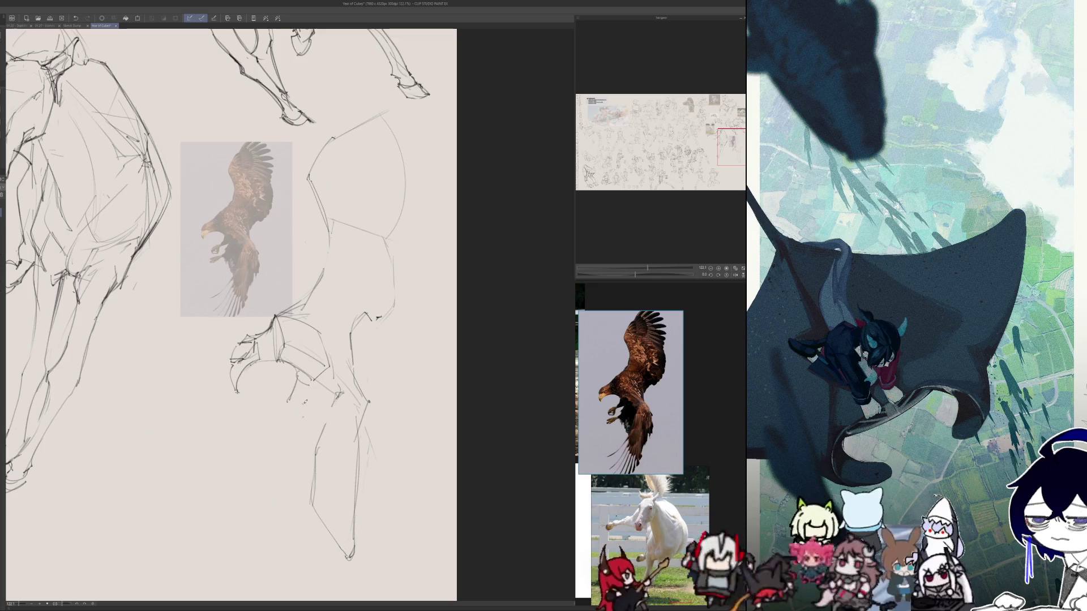
left_click_drag(312, 388, 295, 417)
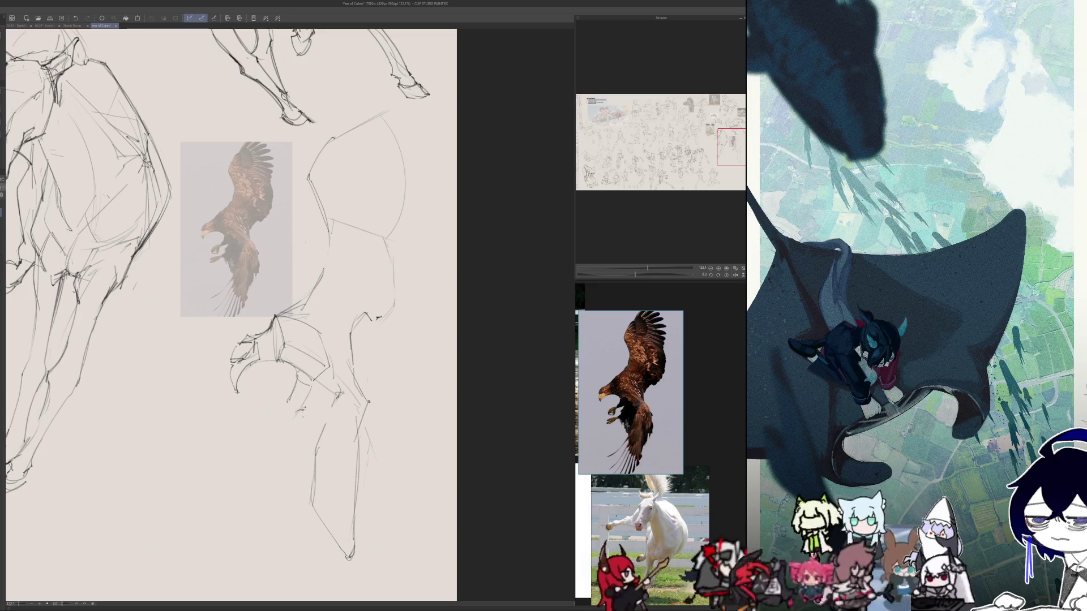
key("h")
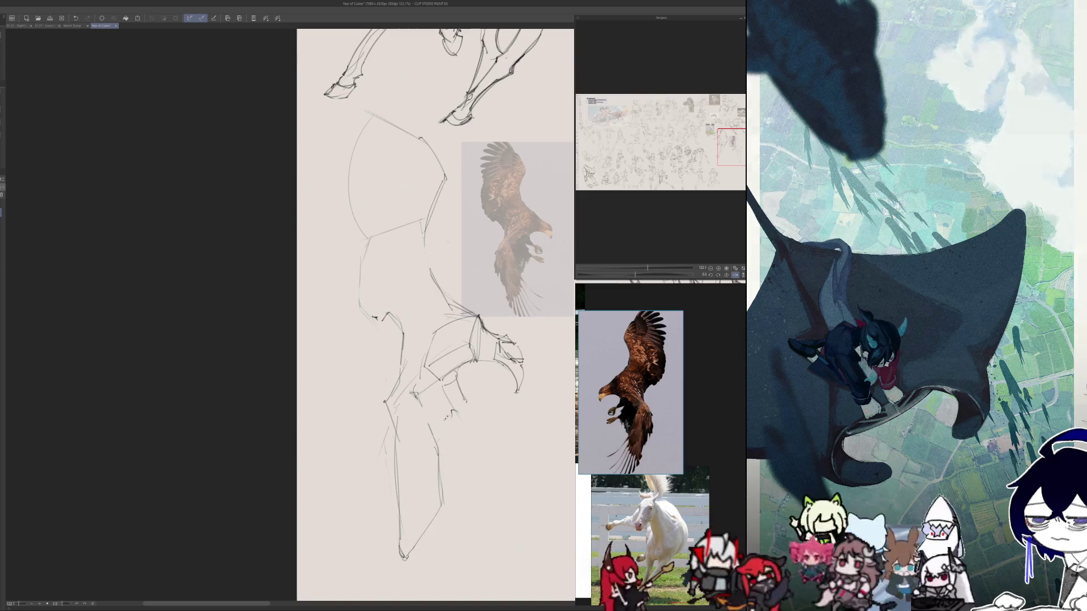
key("h")
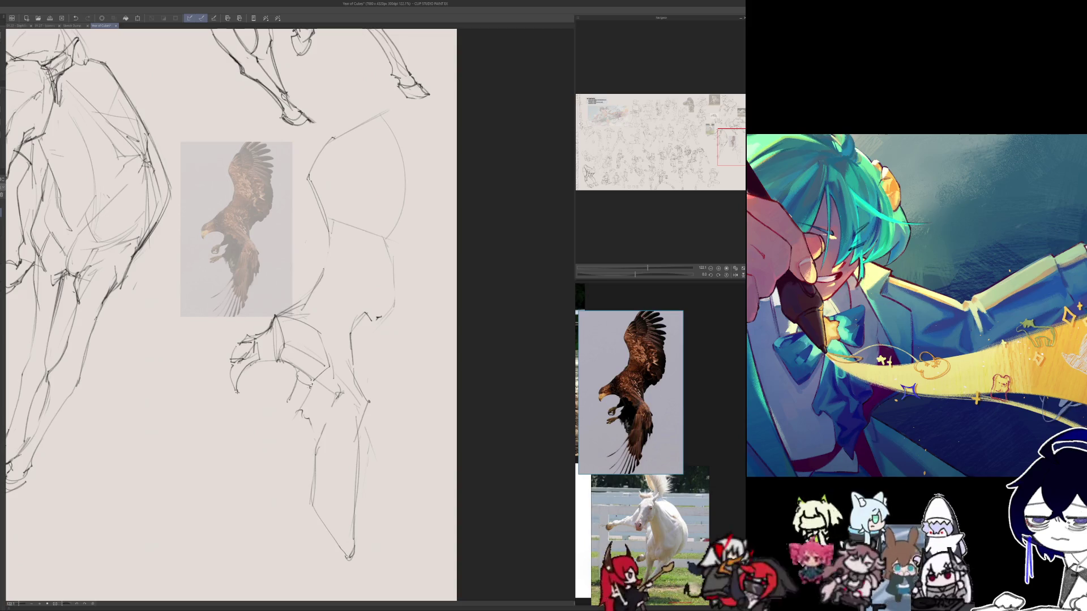
- Sketch the talon and claw strokes below the wing, checking them mirrored
mouse_move(315, 383)
left_mouse_down()
mouse_move(292, 409)
mouse_move(282, 402)
mouse_move(280, 414)
mouse_move(296, 402)
mouse_move(288, 412)
left_mouse_up()
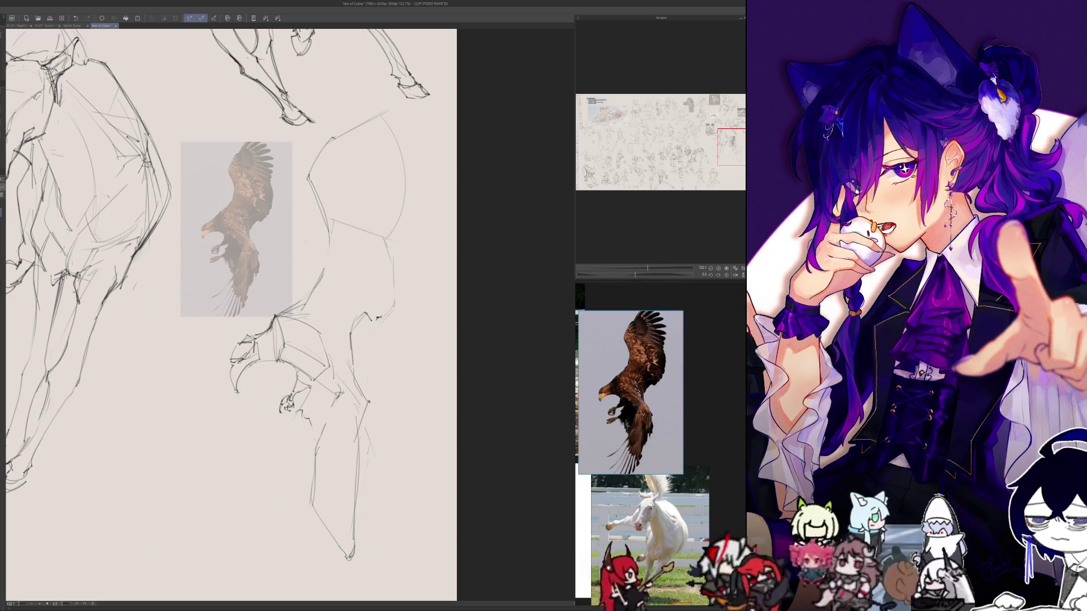
mouse_move(296, 412)
left_mouse_down()
mouse_move(281, 427)
mouse_move(298, 423)
left_mouse_up()
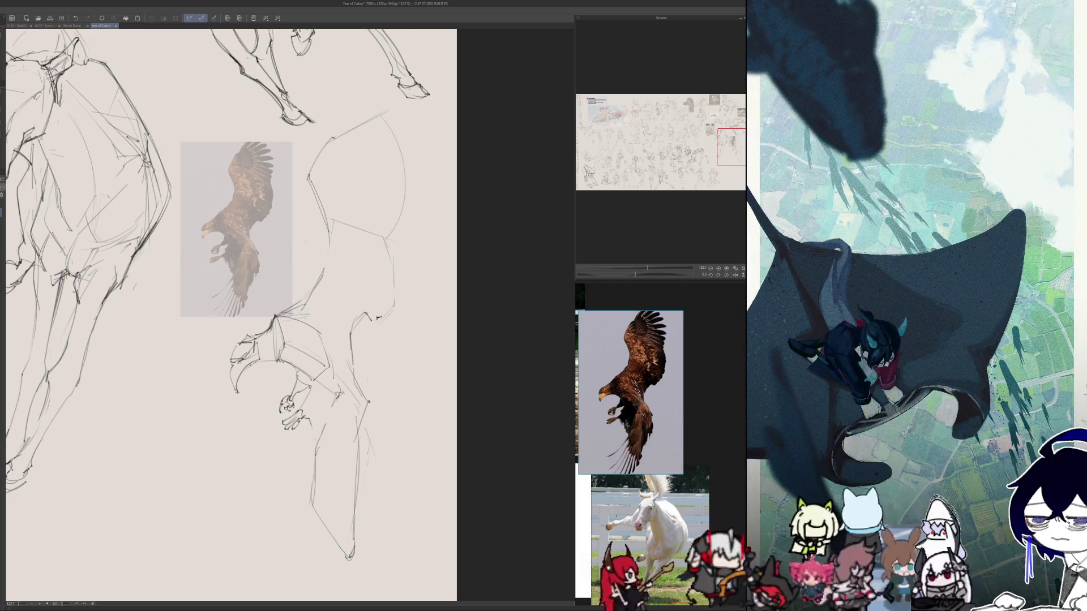
key("h")
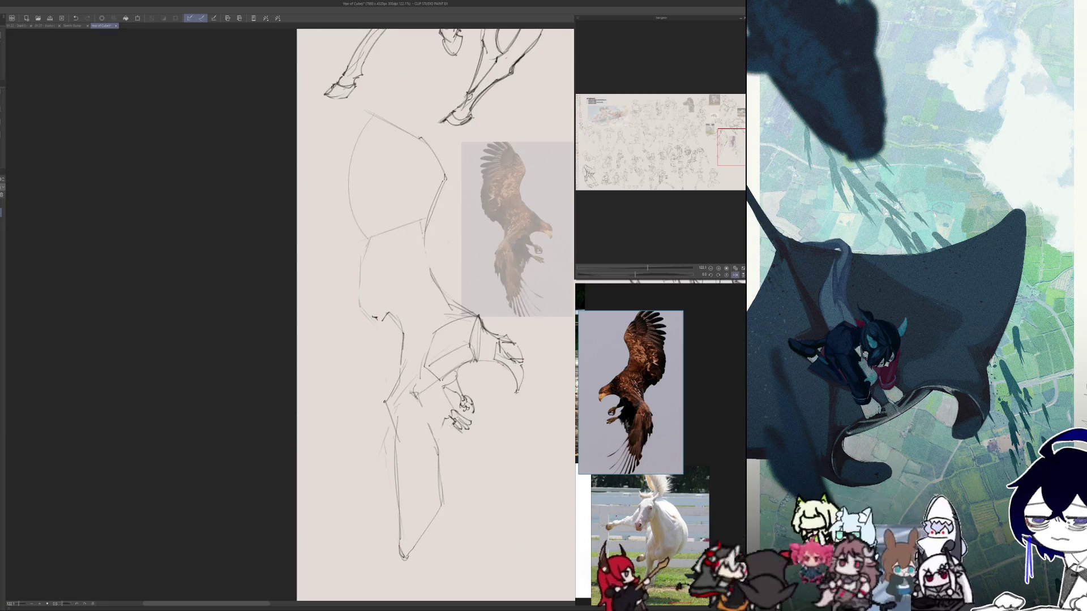
key("h")
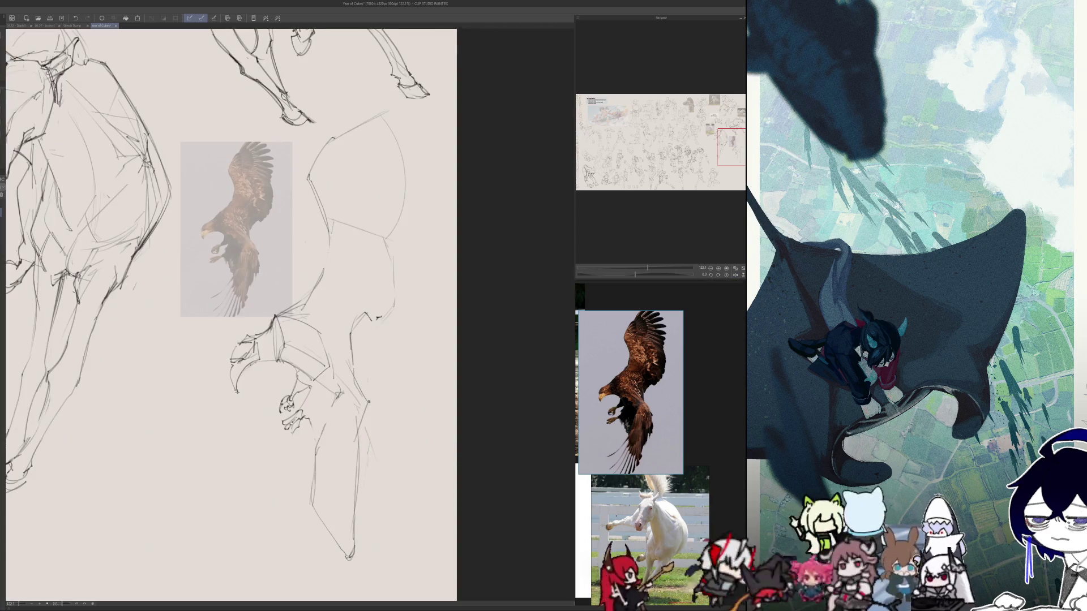
left_click_drag(287, 425, 282, 440)
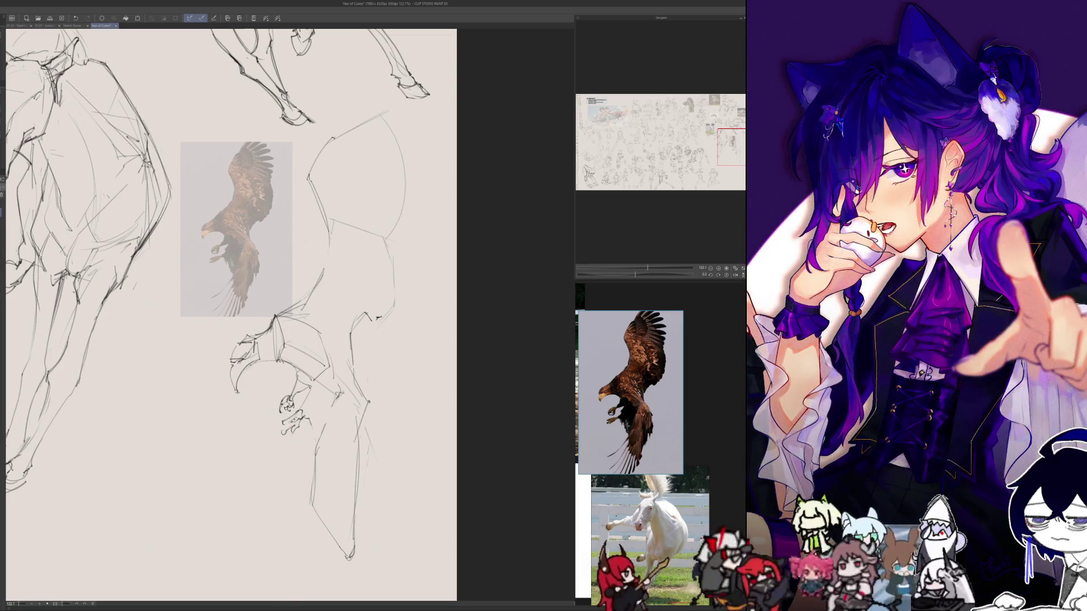
left_click_drag(283, 419, 294, 422)
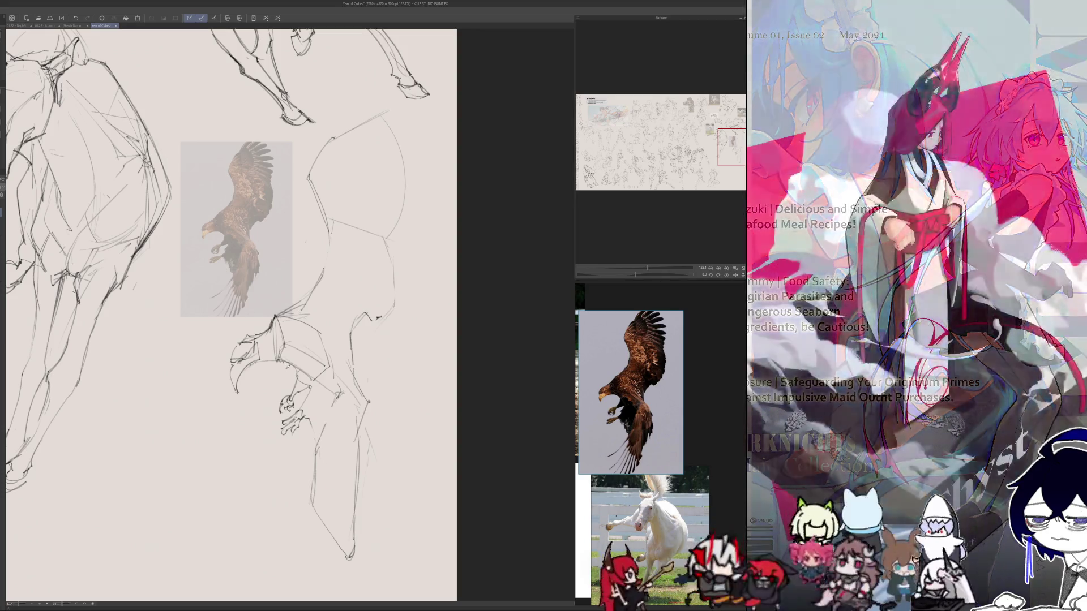
- Add short leg strokes and re-stroke a dark line down the eagle's leg
key("h")
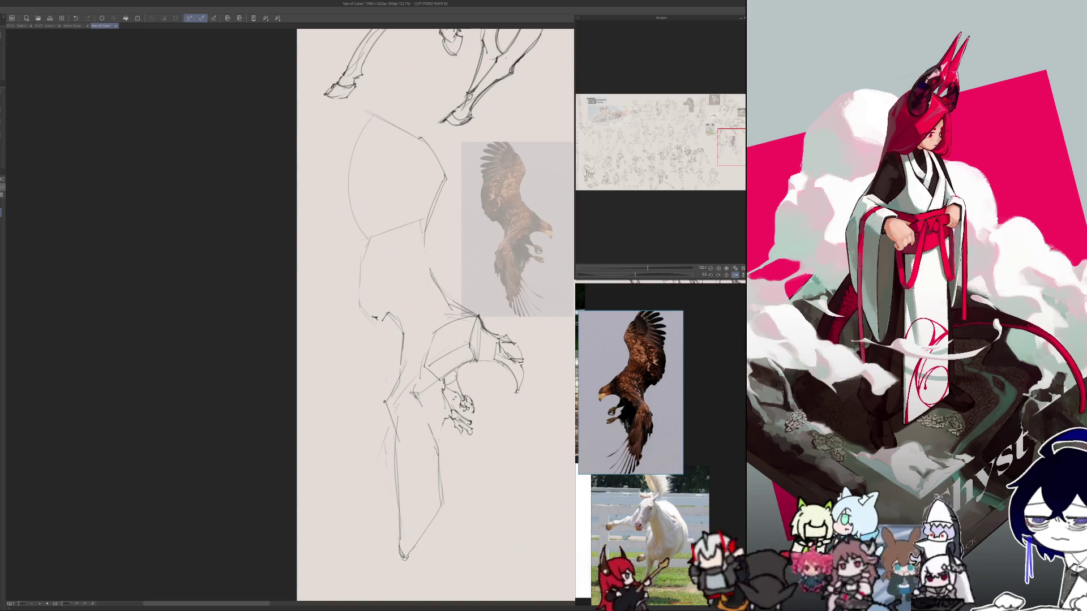
key("h")
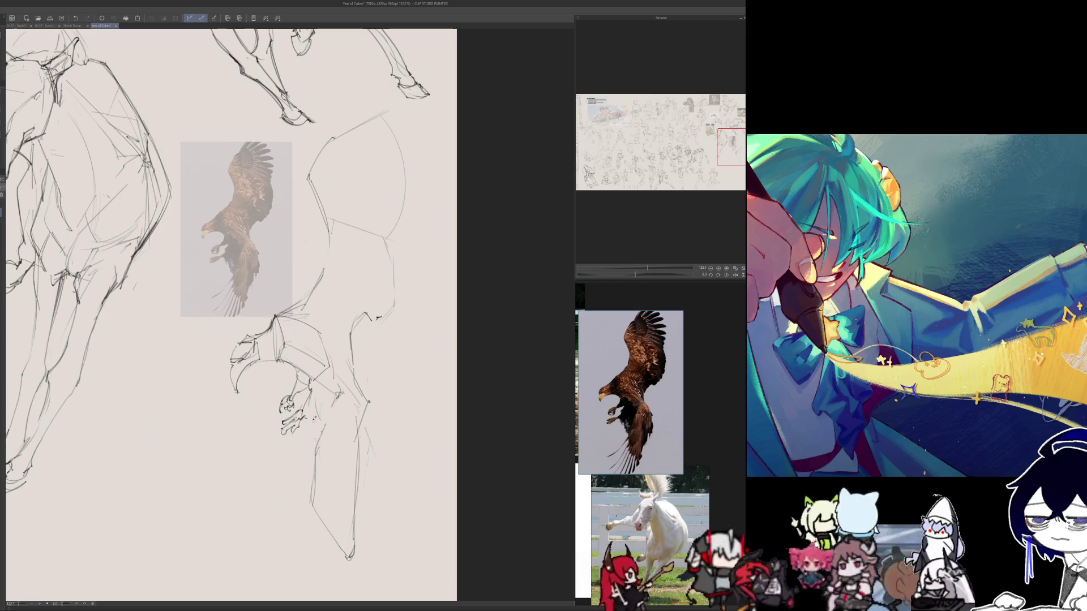
left_click_drag(317, 404, 320, 423)
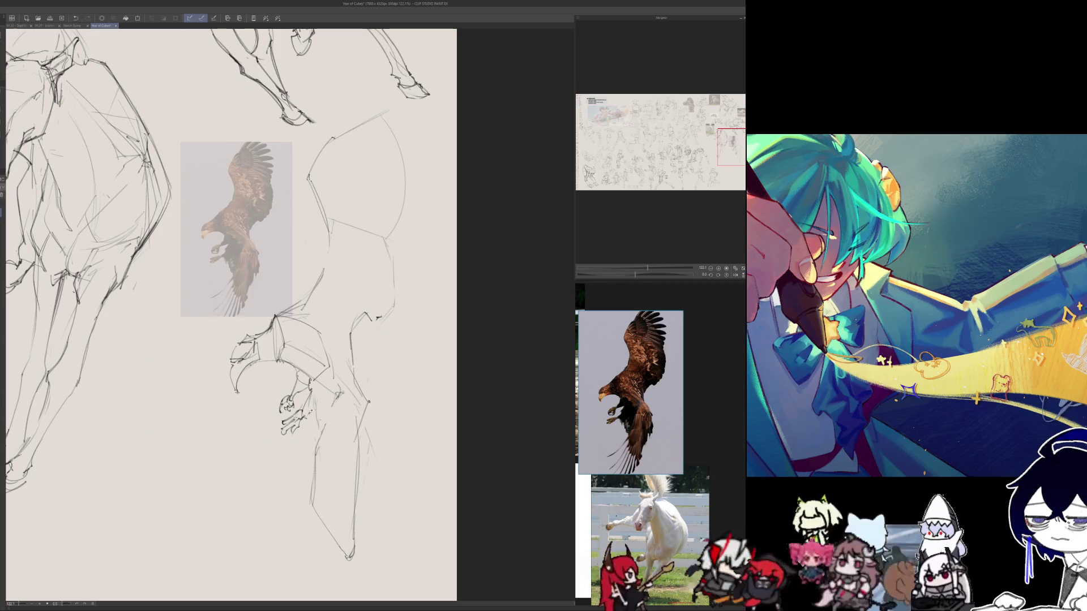
left_click_drag(314, 429, 317, 445)
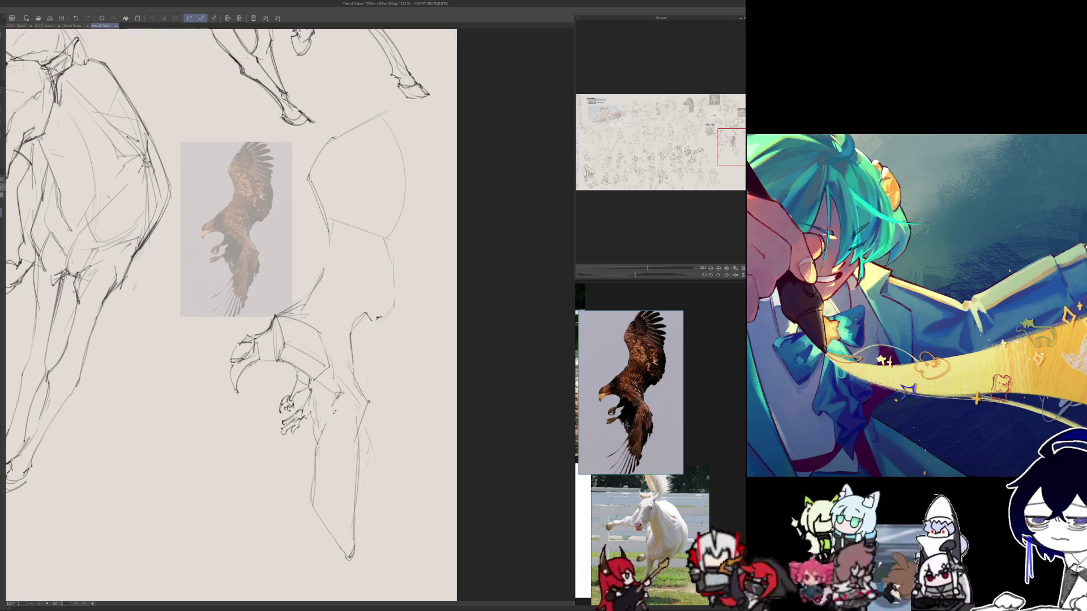
left_click_drag(340, 392, 312, 451)
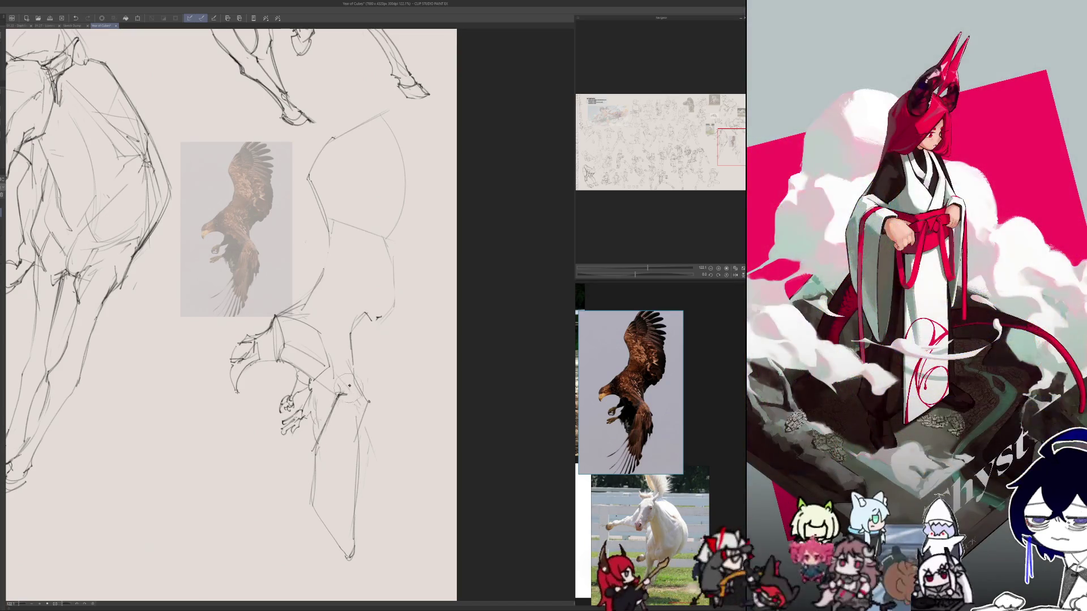
left_click_drag(342, 393, 314, 474)
key("h")
key("h")
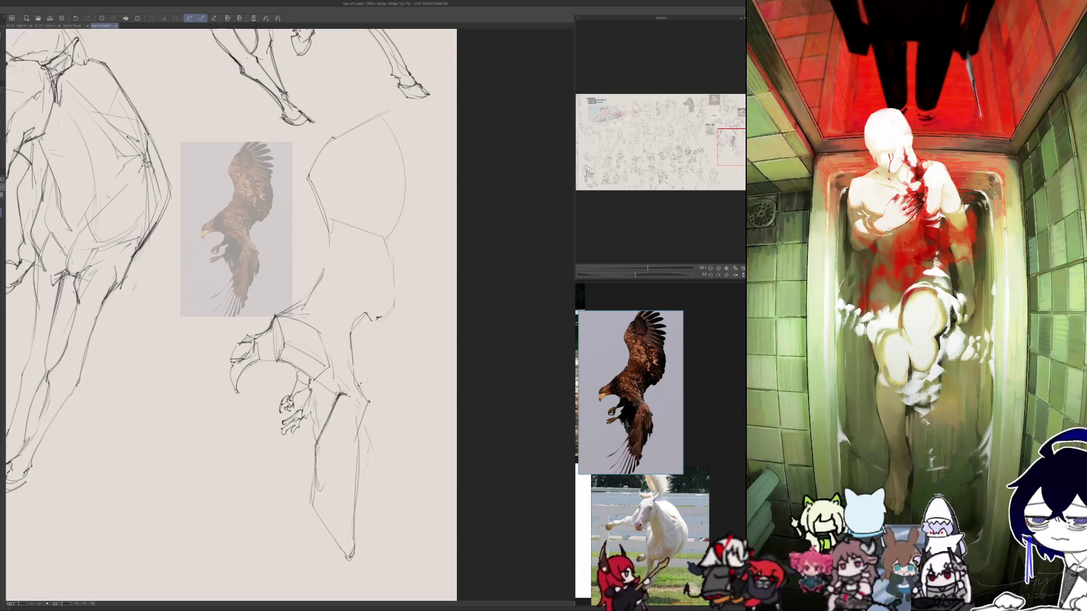
- In mirrored view, draw the second leg line and a short stroke beside it, redoing overlong strokes
key("h")
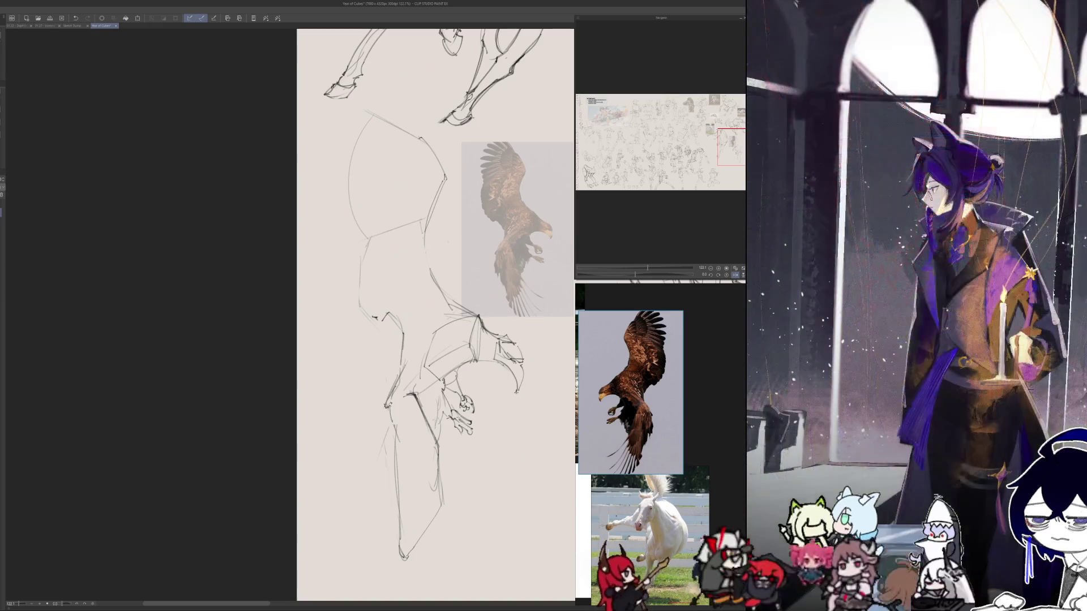
left_click_drag(389, 402, 377, 459)
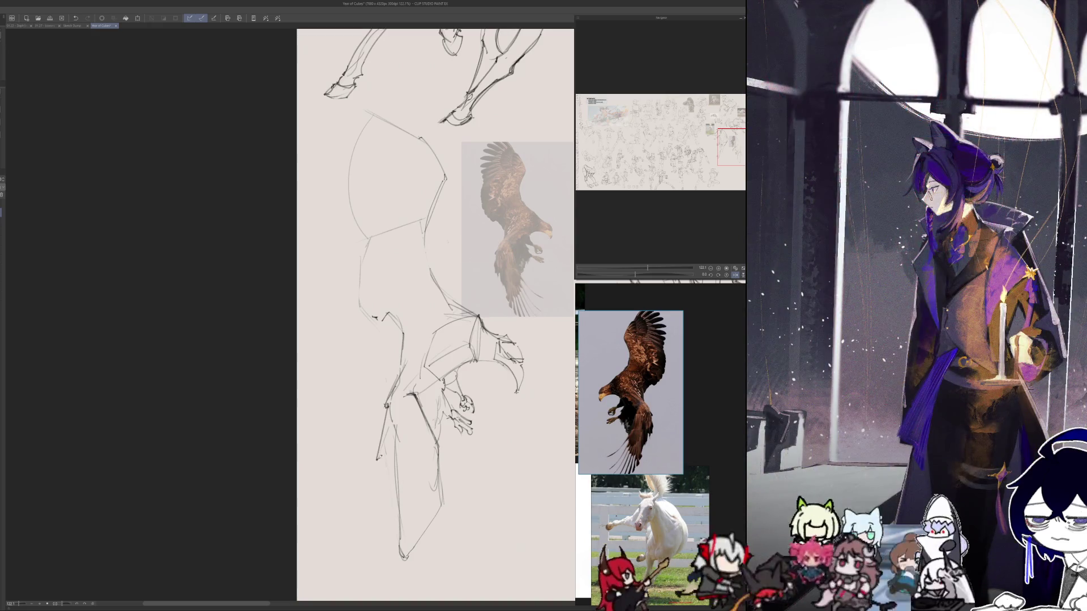
key("ctrl+z")
mouse_move(390, 409)
left_mouse_down()
mouse_move(384, 465)
mouse_move(373, 464)
left_mouse_up()
key("ctrl+z")
left_click_drag(393, 429, 385, 452)
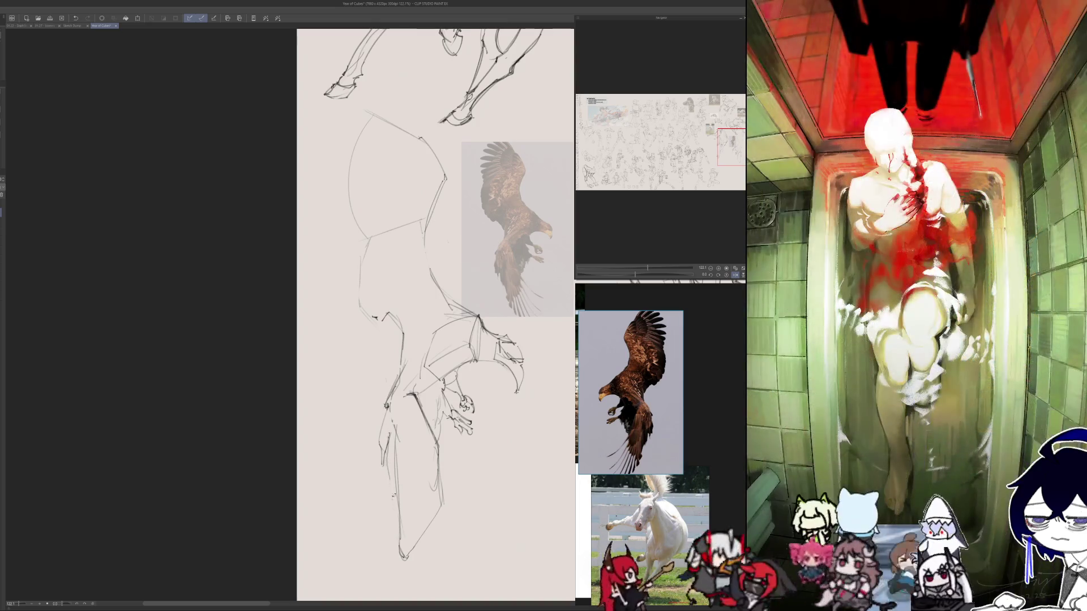
mouse_move(379, 433)
left_mouse_down()
mouse_move(393, 515)
mouse_move(358, 515)
mouse_move(356, 545)
left_mouse_up()
key("h")
key("ctrl+z")
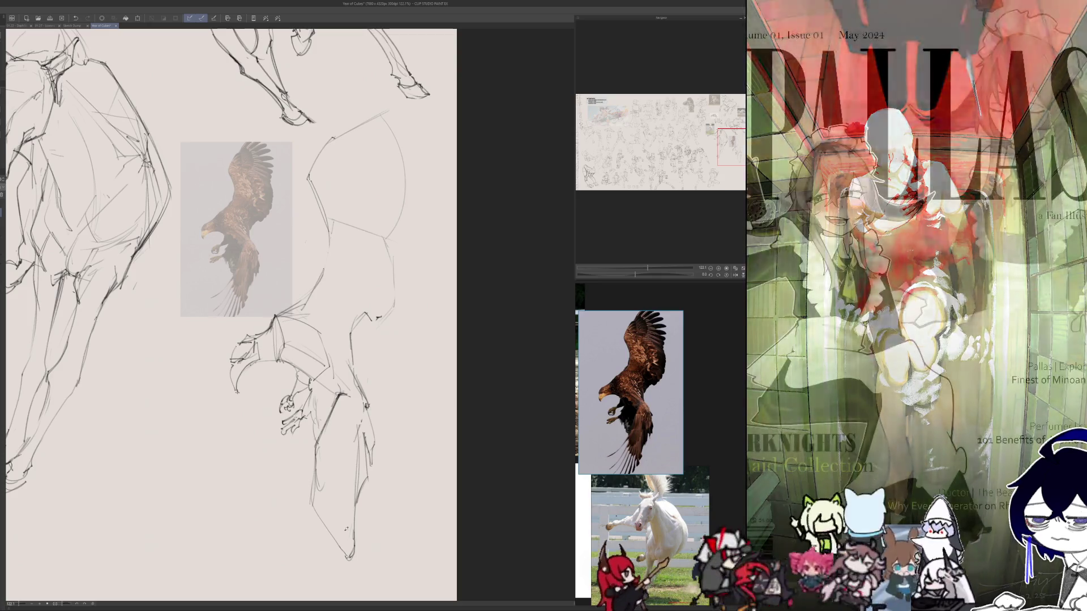
scroll(349, 517, "down", 1)
- Redraw the stroke running down-left from the leg and recentre the eagle sketch
key("ctrl+z")
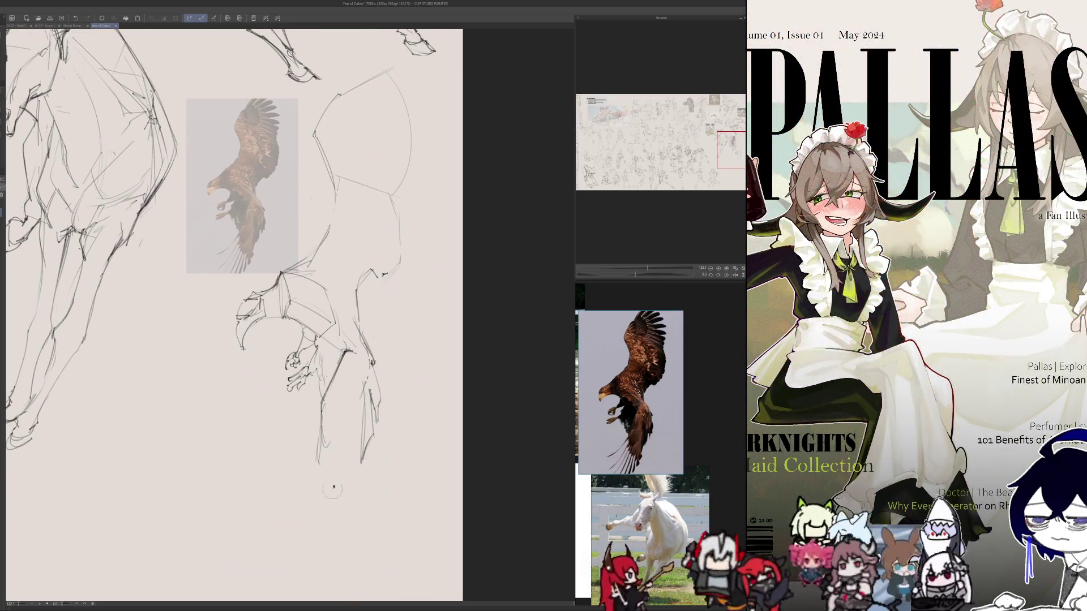
left_click_drag(319, 440, 300, 497)
key("ctrl+z")
key("ctrl+z")
left_click_drag(324, 456, 285, 500)
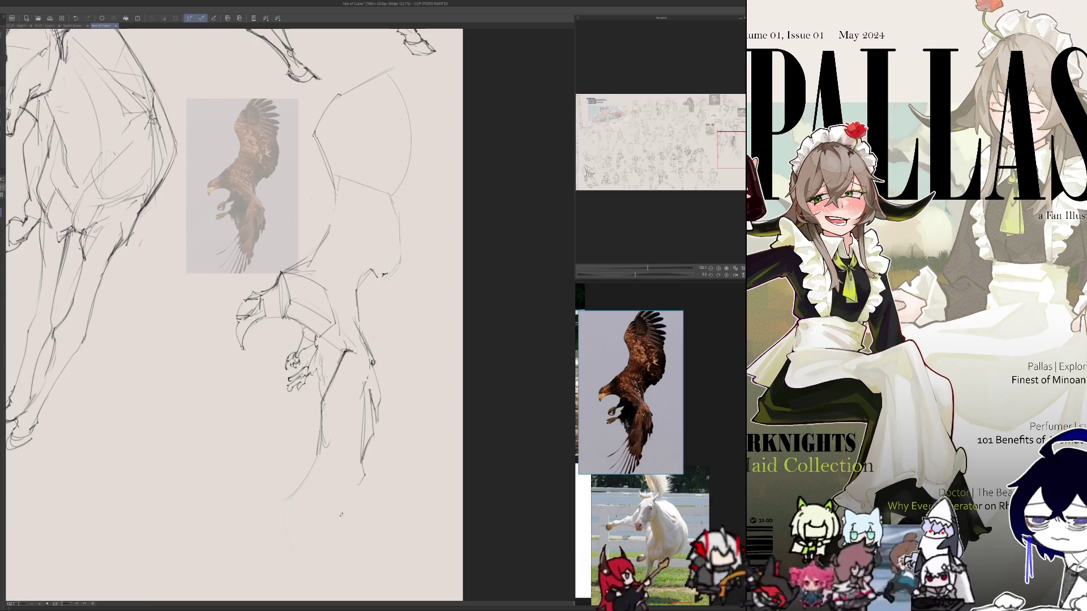
left_click_drag(149, 522, 418, 521)
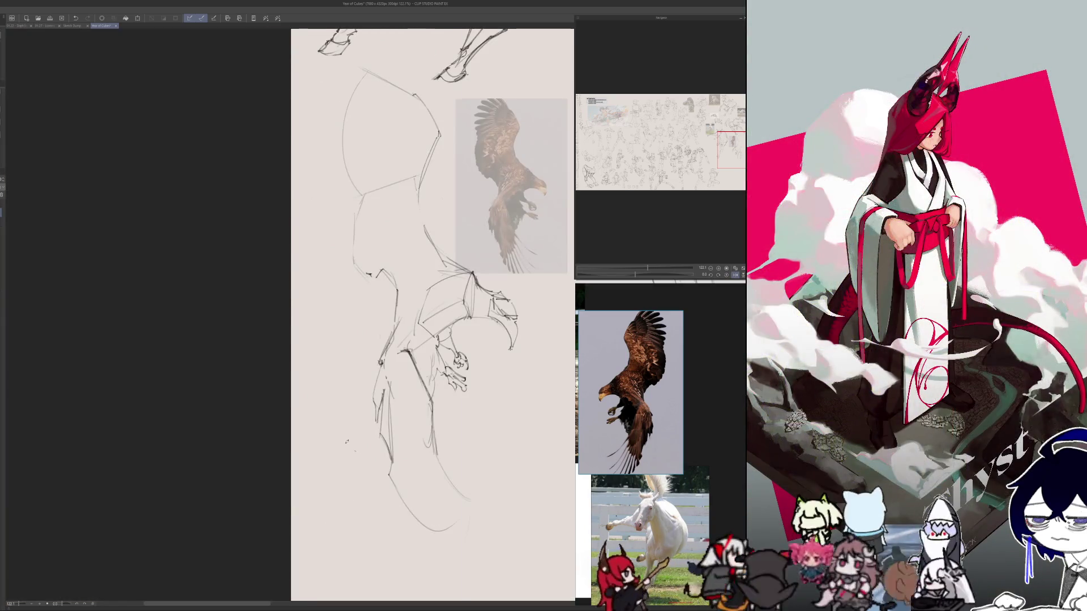
key("h")
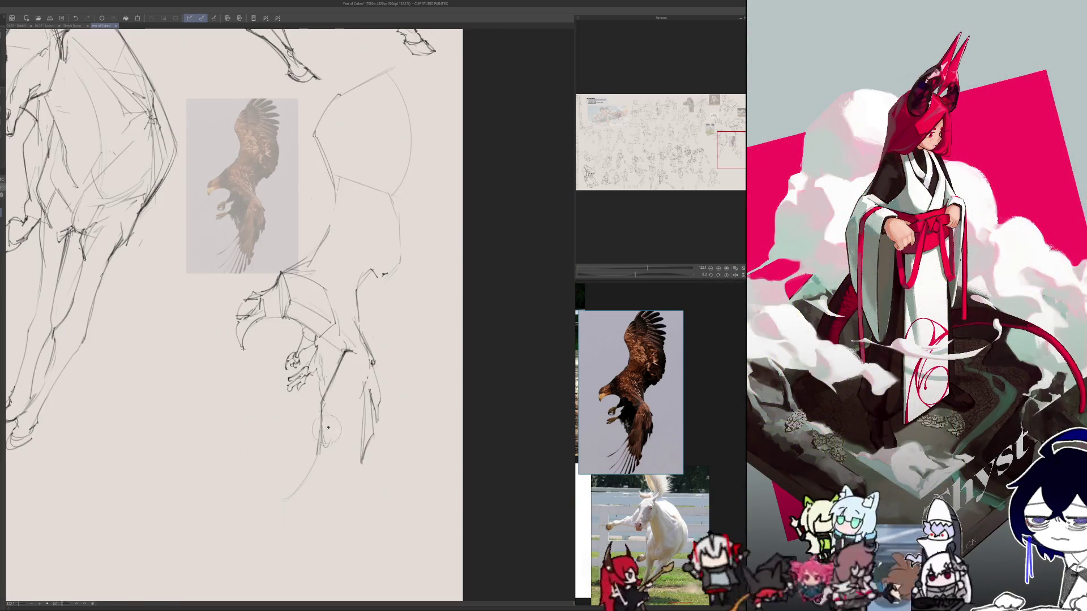
key("h")
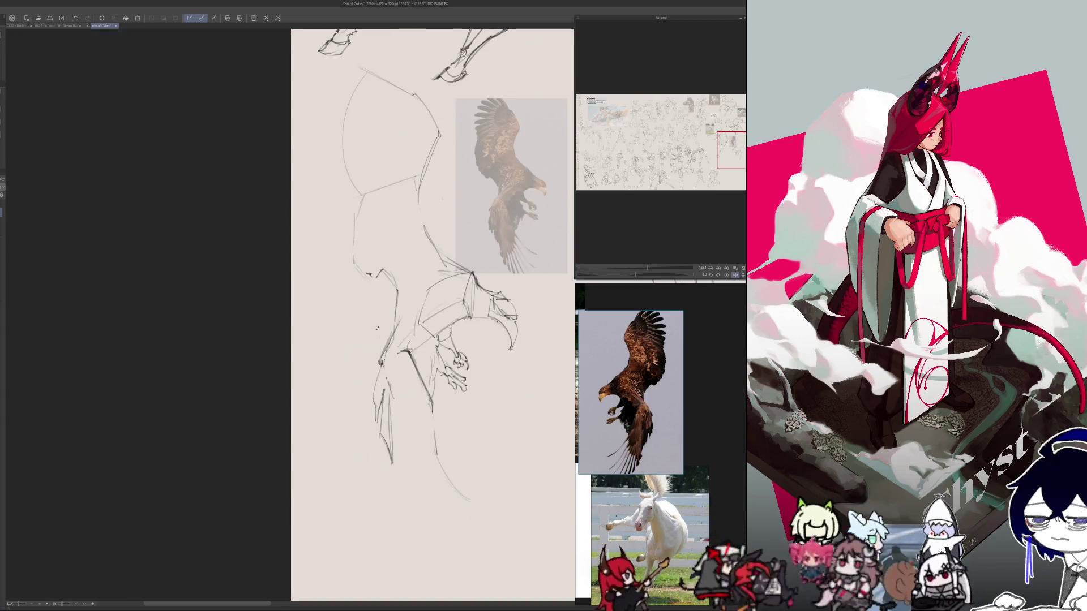
- Erase stray strokes near the wing and add new strokes near the wing and leg
key("e")
left_click_drag(421, 331, 436, 317)
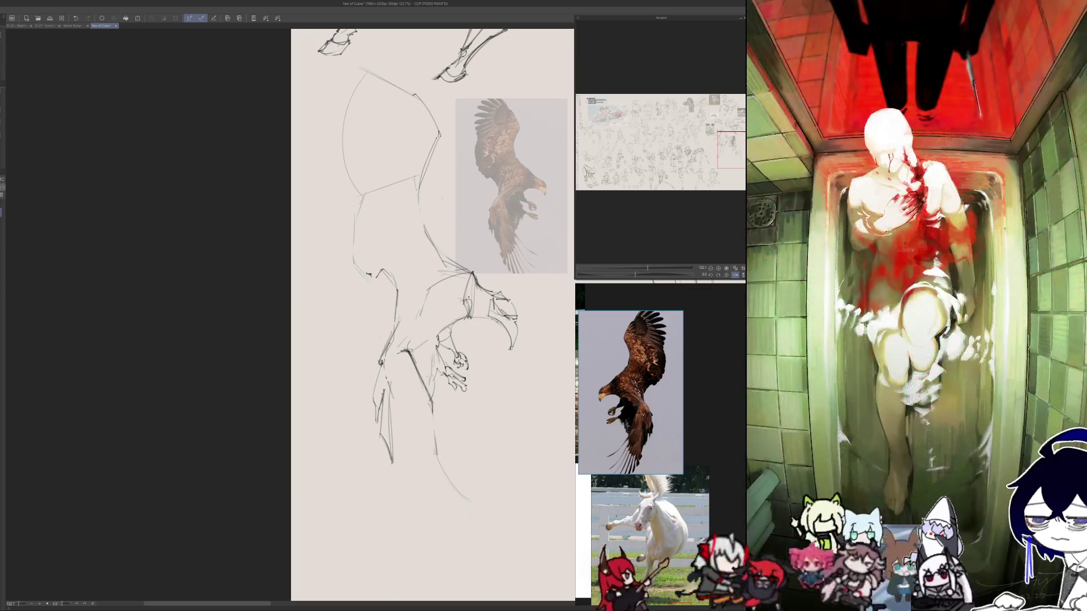
left_click_drag(471, 314, 415, 352)
key("h")
key("h")
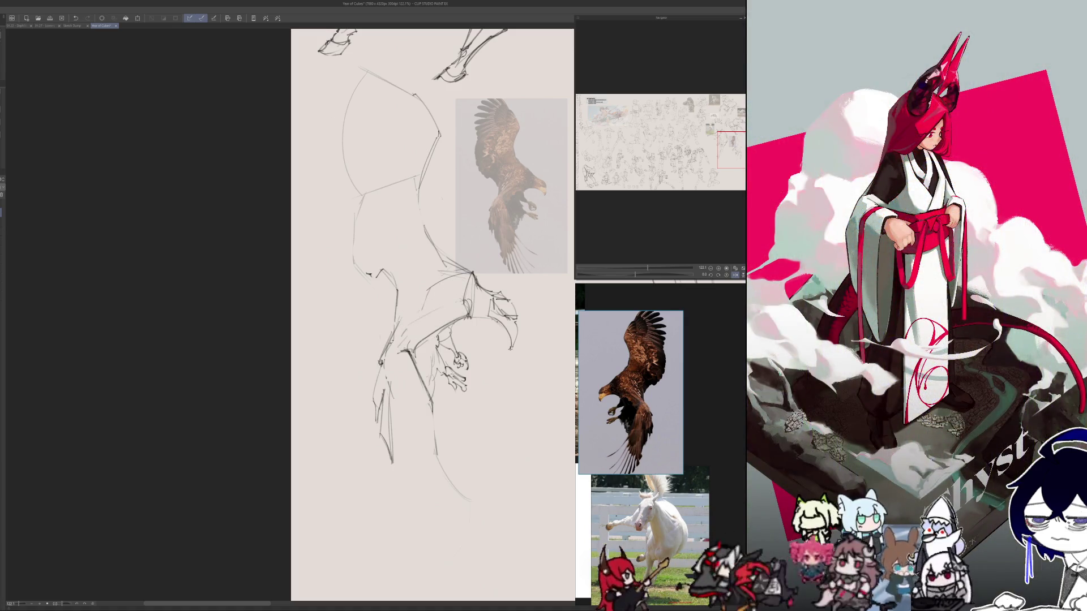
key("h")
key("h")
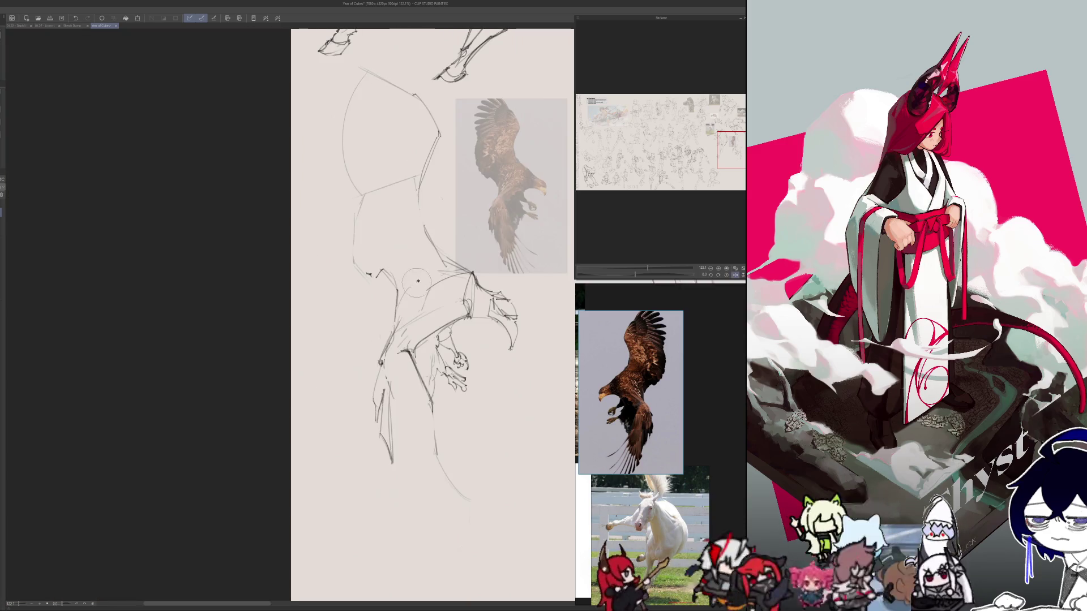
key("h")
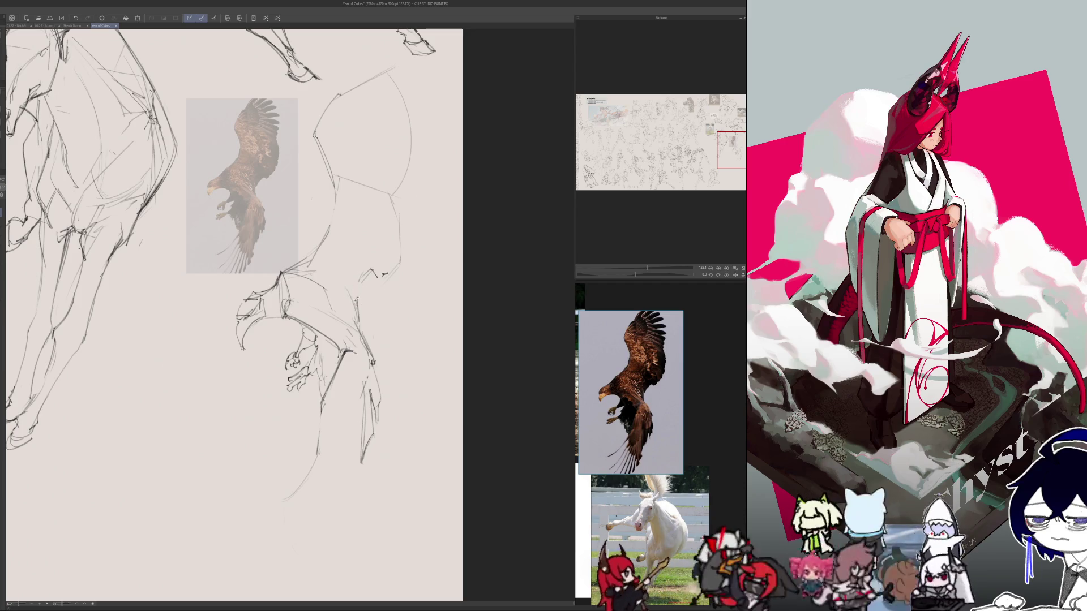
- Add small strokes along the eagle's back and near its head, comparing mirrored with the reference
mouse_move(372, 267)
left_mouse_down()
mouse_move(357, 294)
mouse_move(361, 285)
left_mouse_up()
key("h")
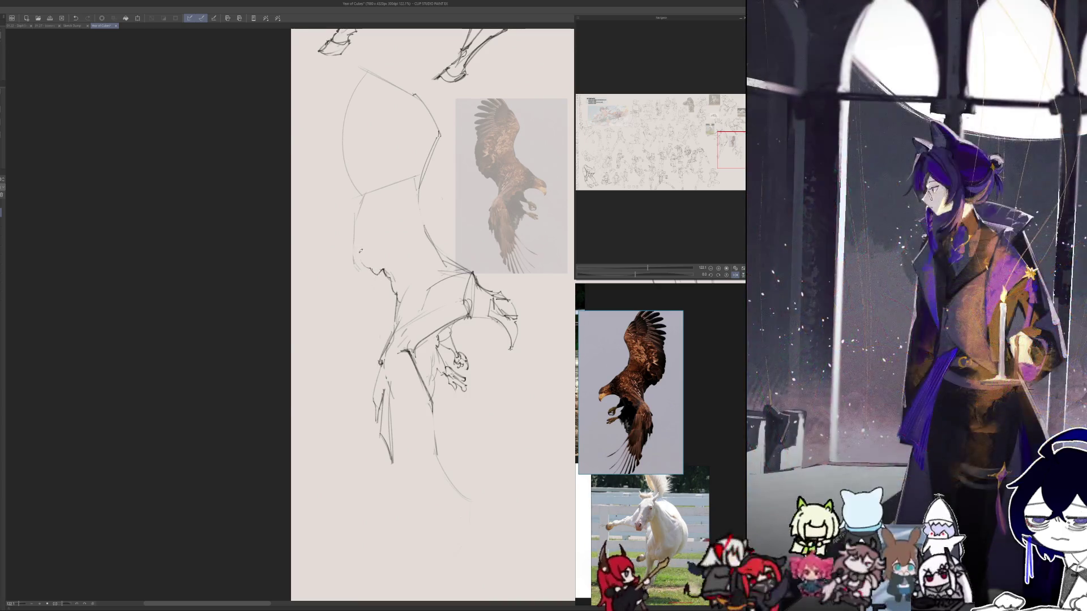
key("h")
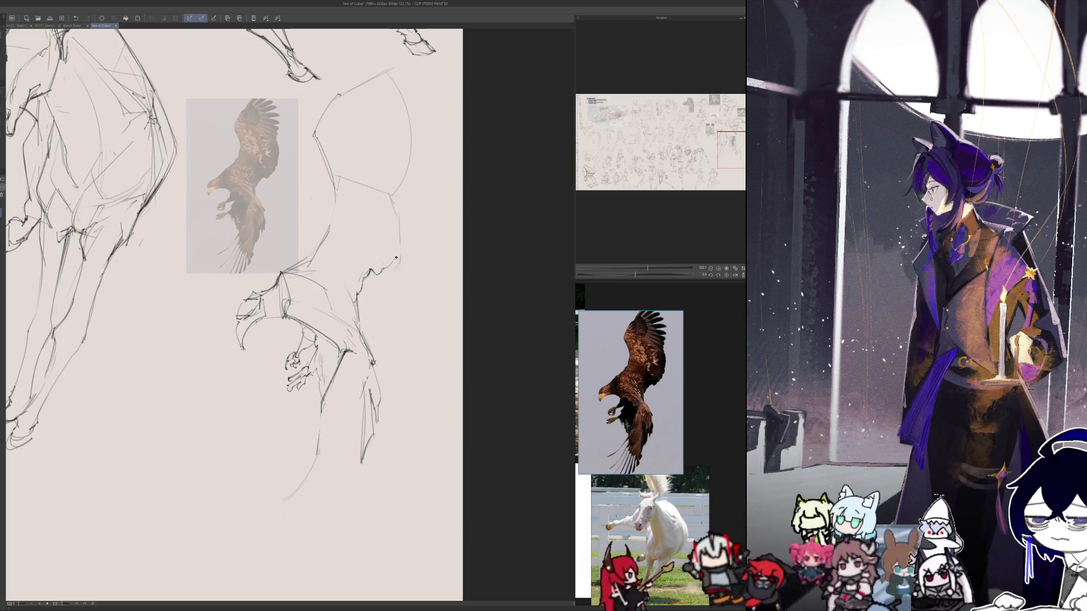
left_click_drag(385, 269, 391, 259)
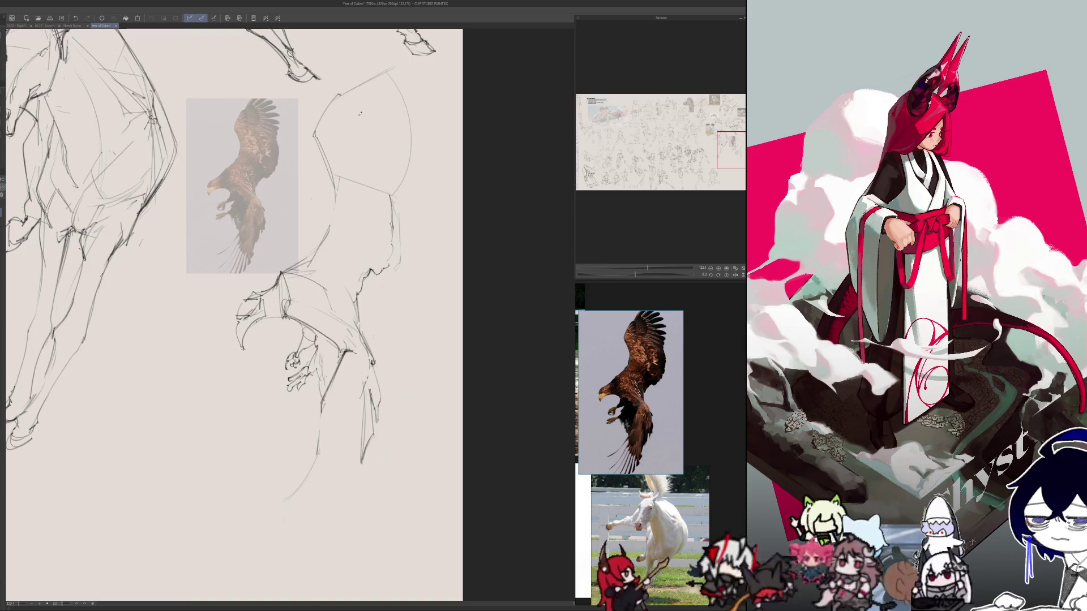
key("h")
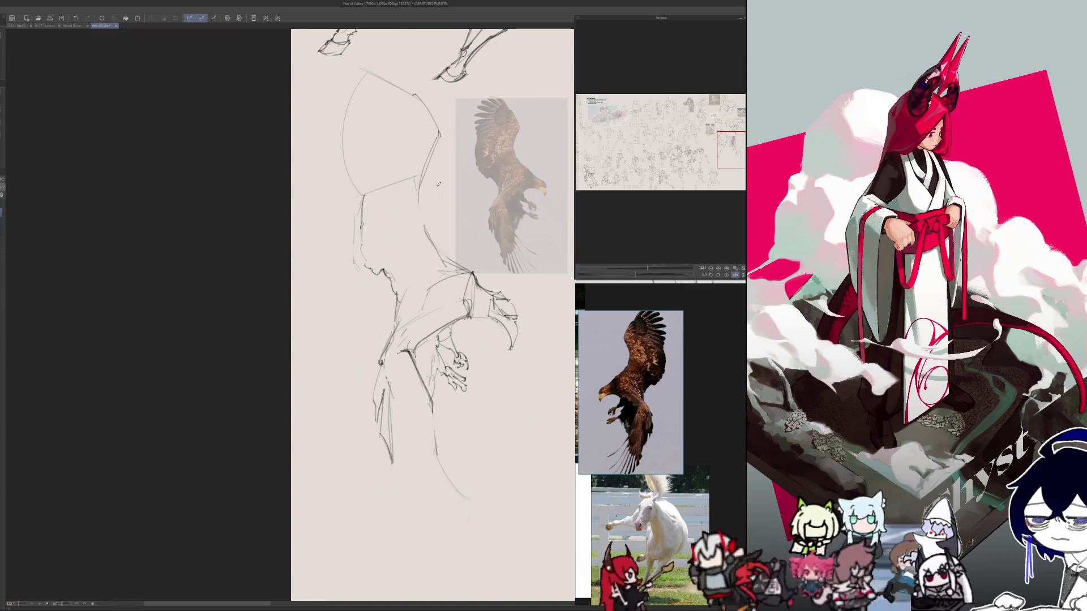
key("h")
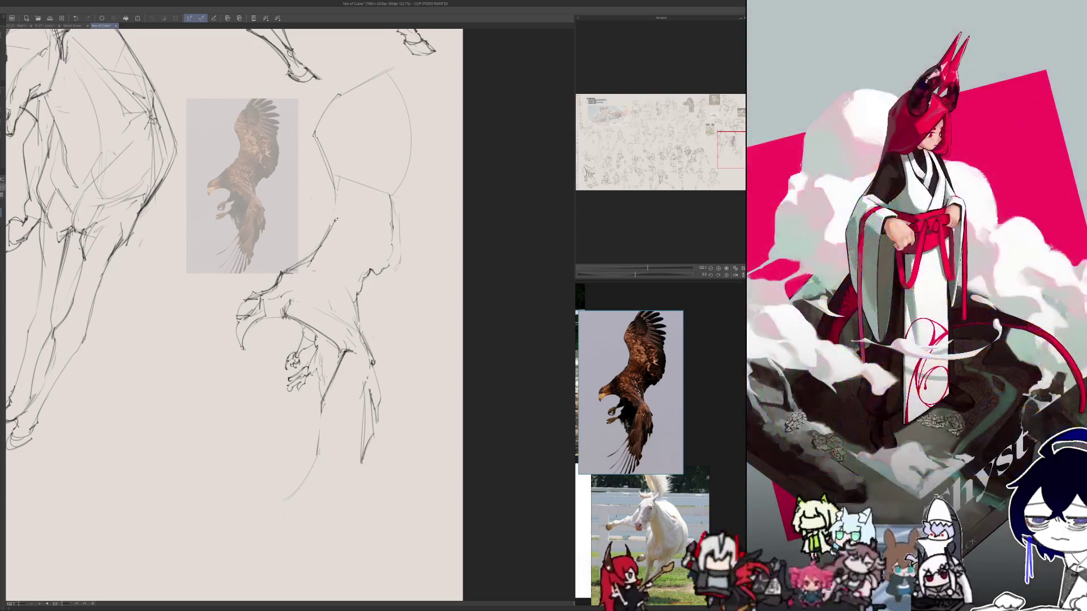
- Darken and refine the eagle's back contour from its upper end downward
mouse_move(338, 182)
left_mouse_down()
mouse_move(334, 230)
mouse_move(319, 246)
left_mouse_up()
left_click_drag(338, 201, 334, 214)
left_click_drag(319, 137, 338, 189)
key("ctrl+z")
key("ctrl+z")
mouse_move(299, 120)
left_mouse_down()
mouse_move(327, 145)
mouse_move(335, 184)
left_mouse_up()
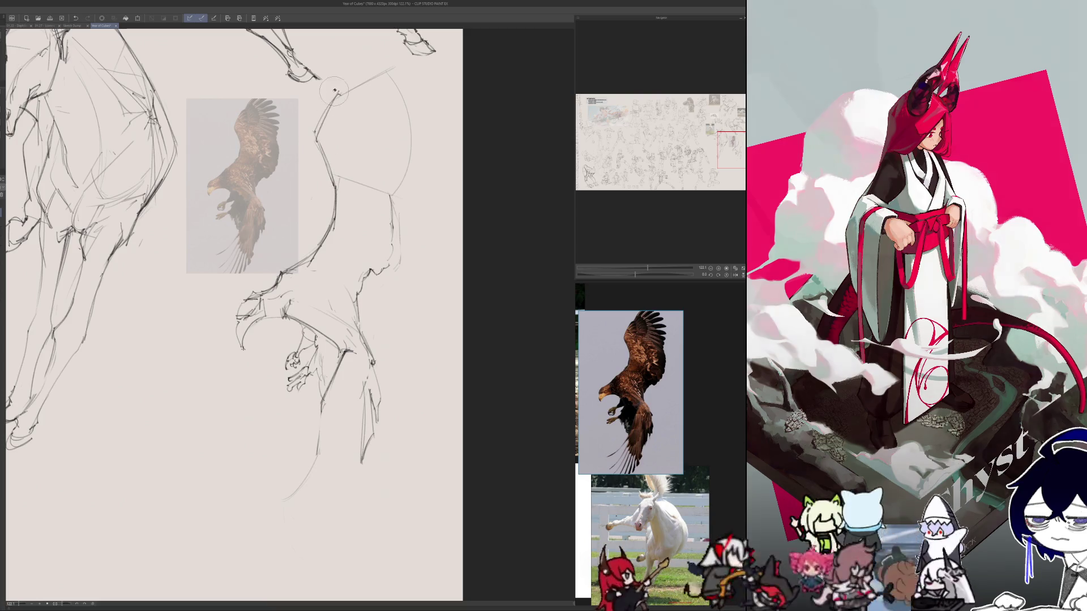
left_click_drag(317, 121, 320, 146)
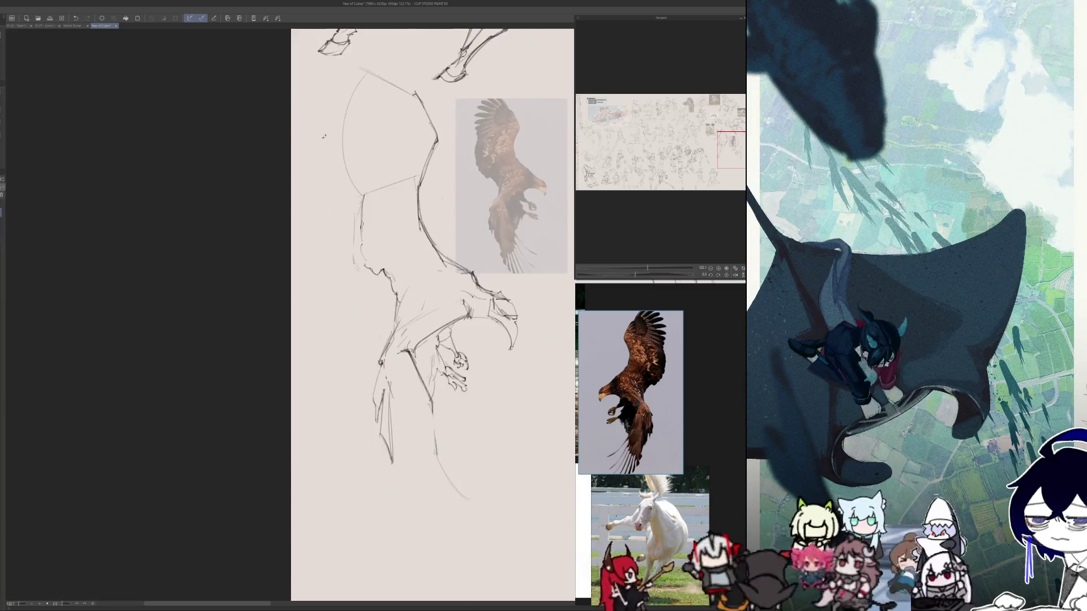
key("h")
key("h")
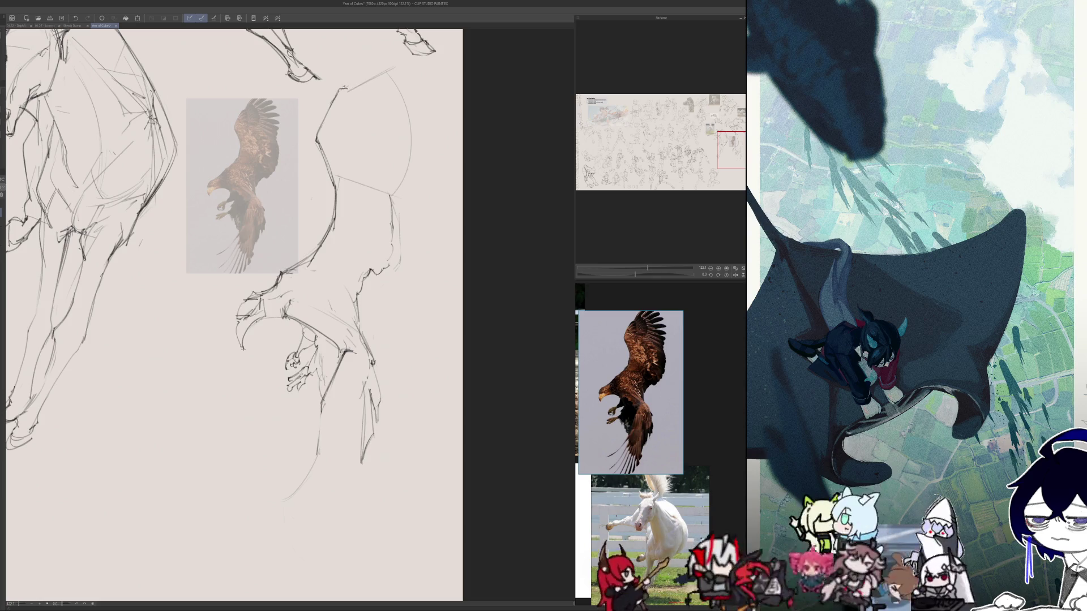
- Draw the top edge of the wing and a short beak stroke, checking in mirrored view
left_click_drag(346, 88, 396, 57)
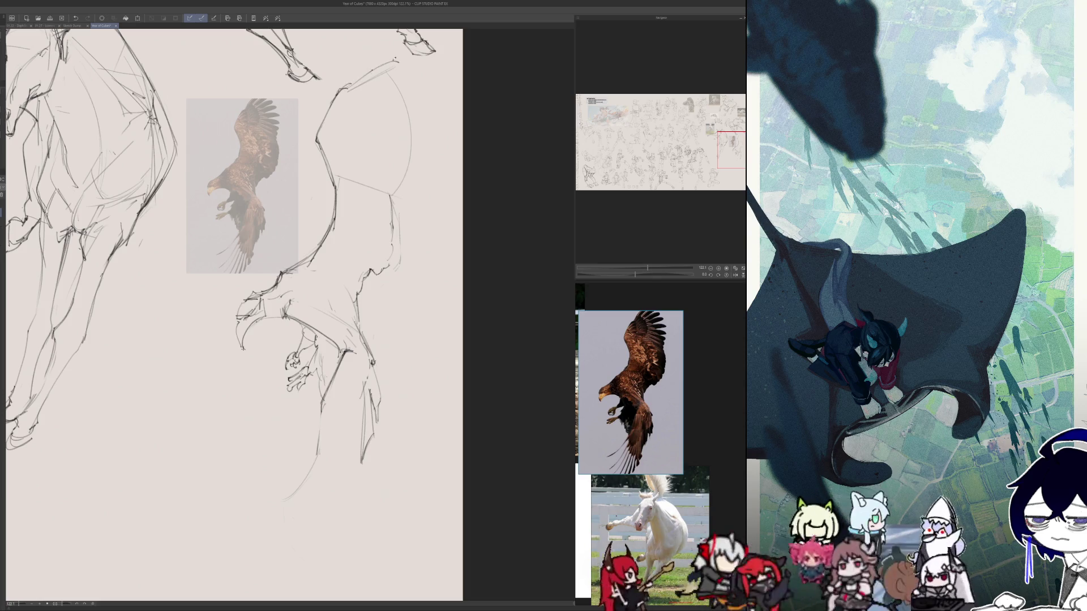
key("h")
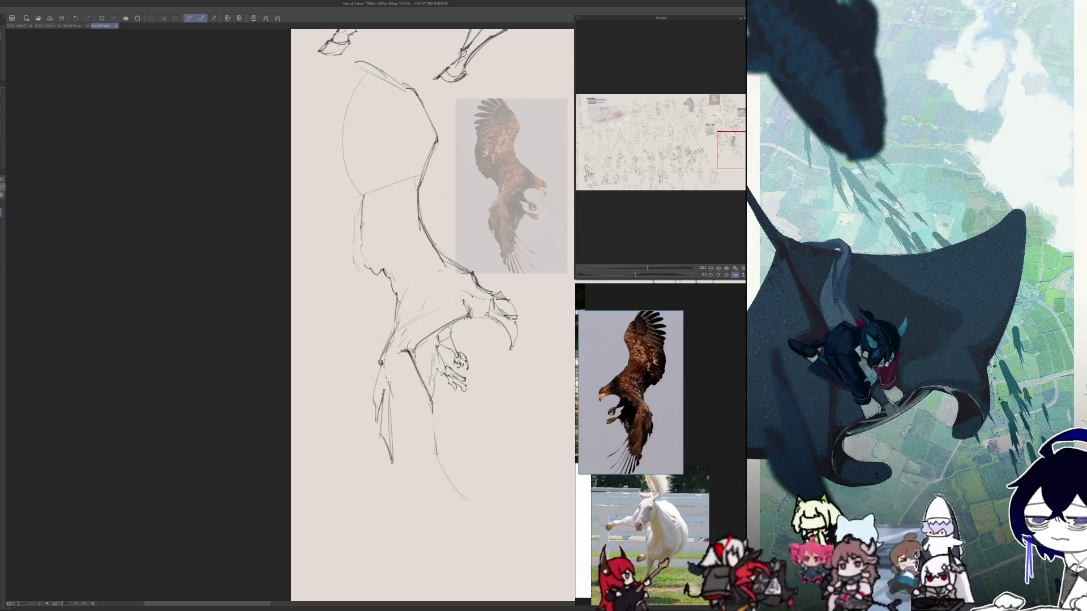
key("h")
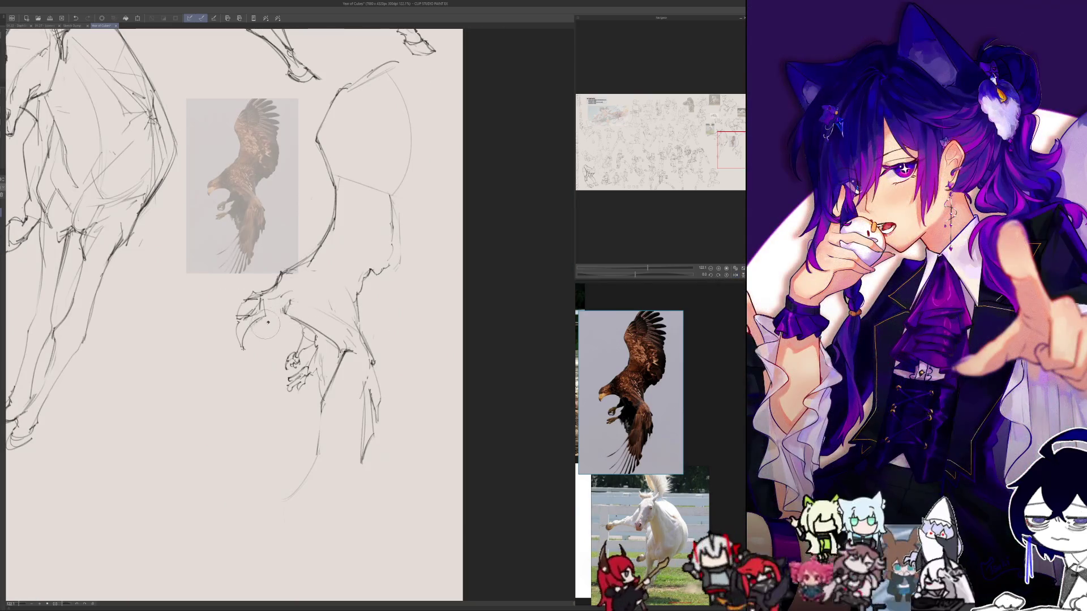
left_click_drag(266, 316, 285, 312)
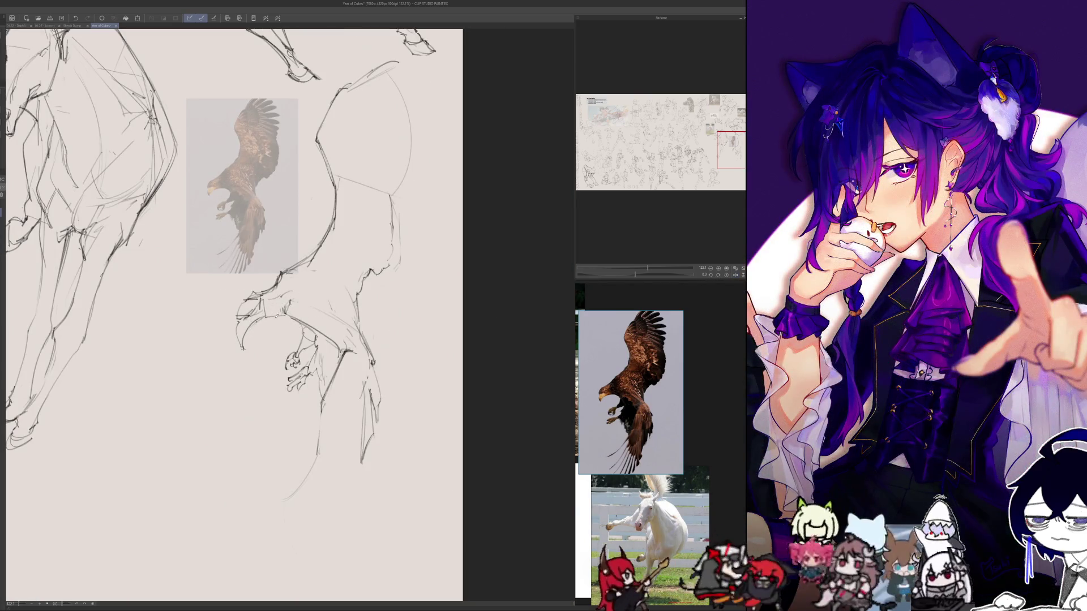
key("h")
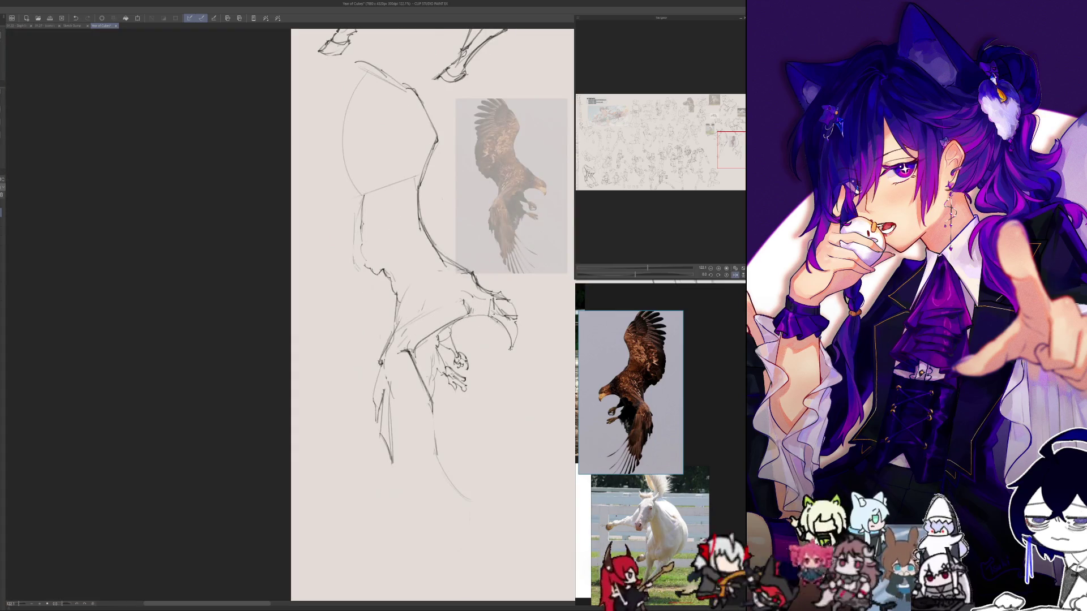
key("h")
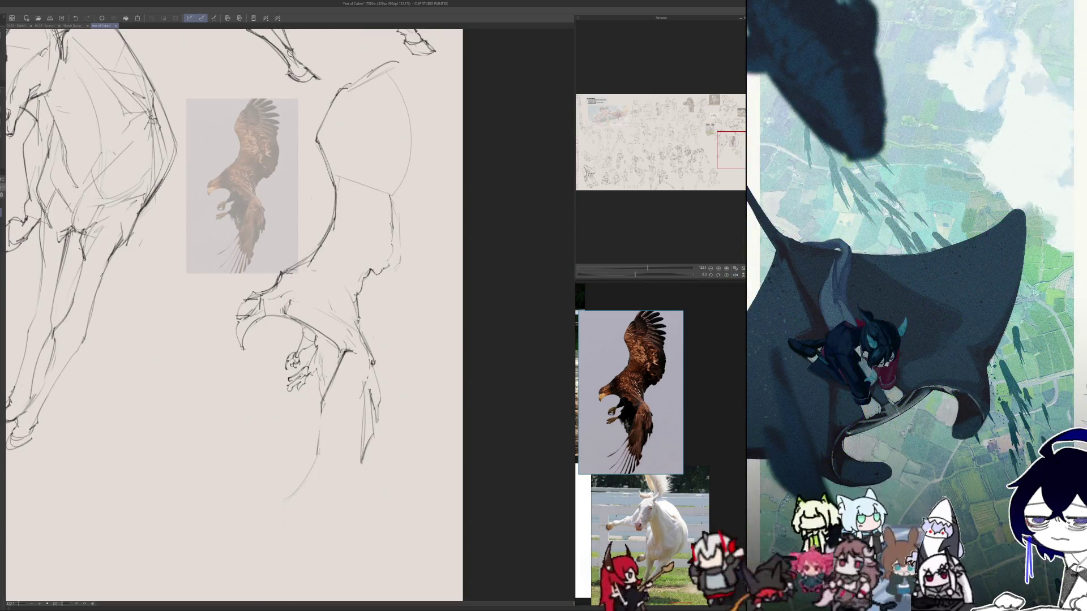
key("h")
- Add sketch strokes to the eagle's body and along its wing
left_click_drag(400, 316, 376, 378)
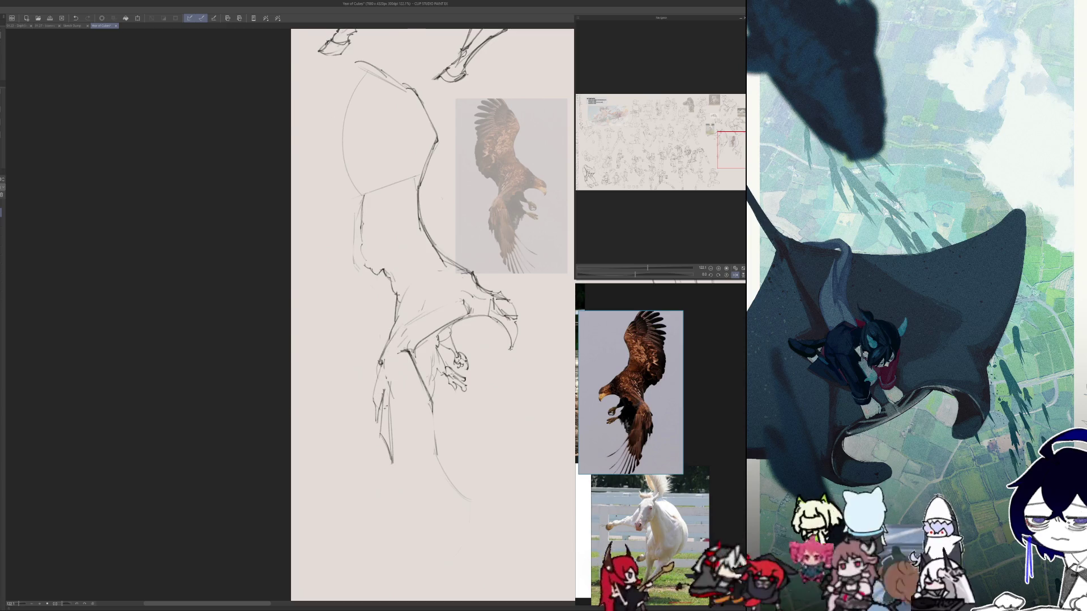
key("h")
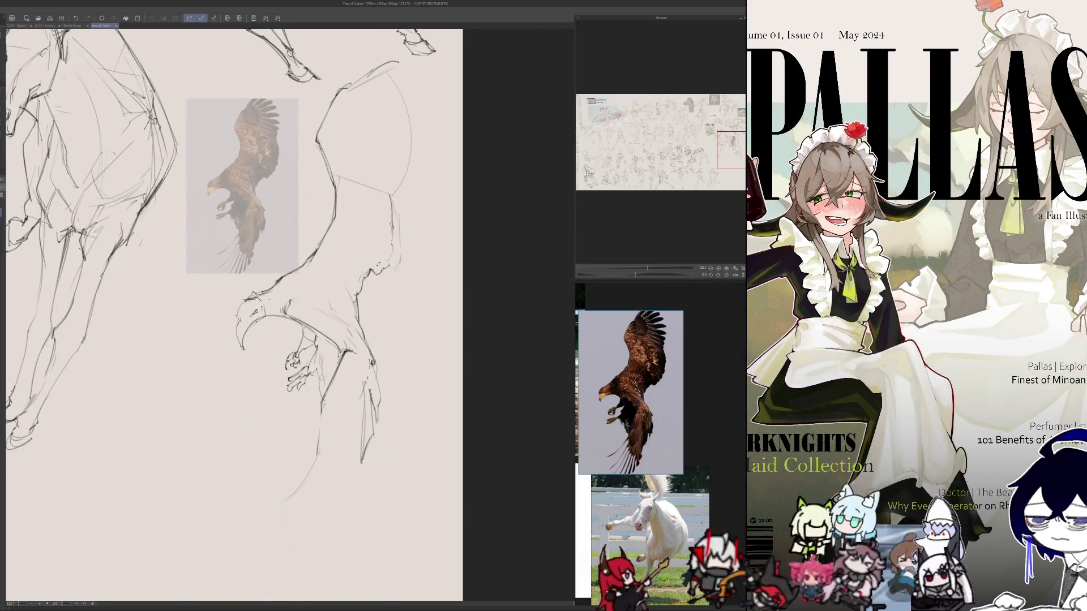
left_click_drag(369, 275, 356, 342)
- Extend a line down-left on the eagle sketch and check it mirrored
scroll(318, 184, "down", 10)
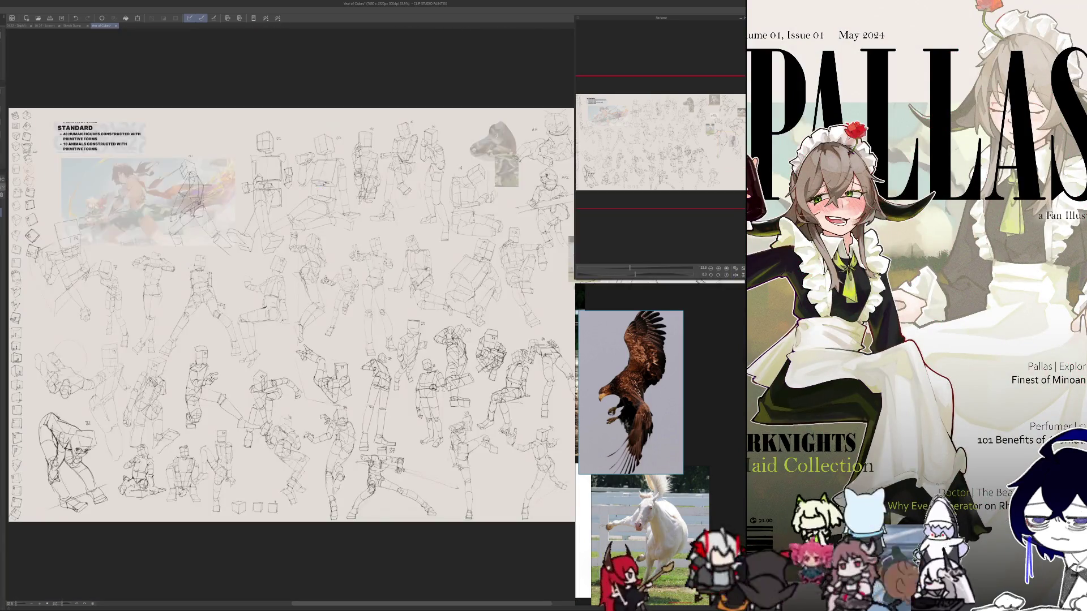
scroll(462, 352, "up", 3)
scroll(396, 350, "up", 4)
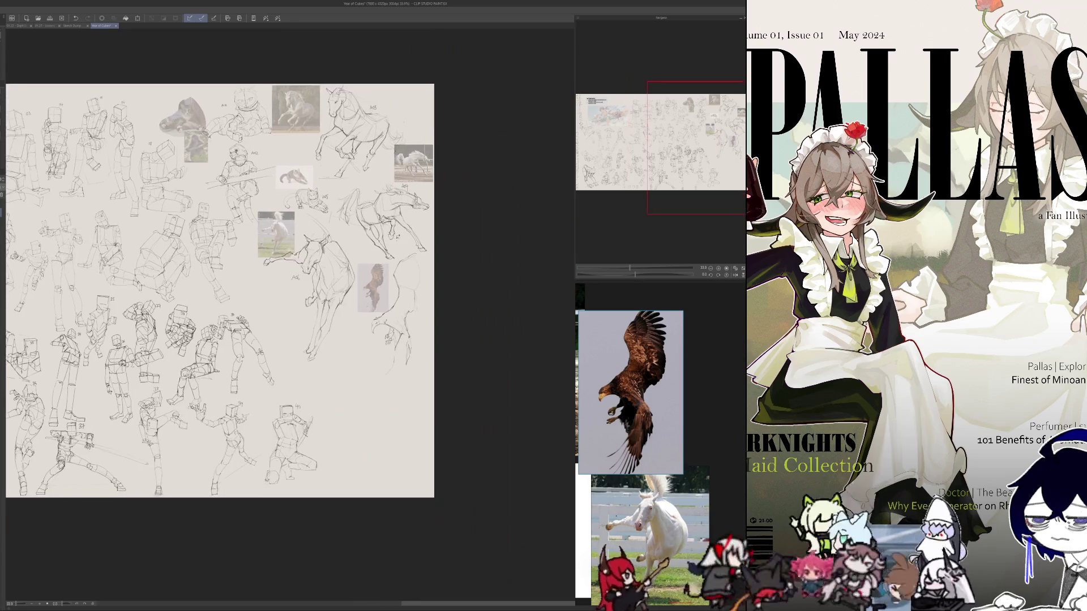
left_click_drag(381, 440, 365, 457)
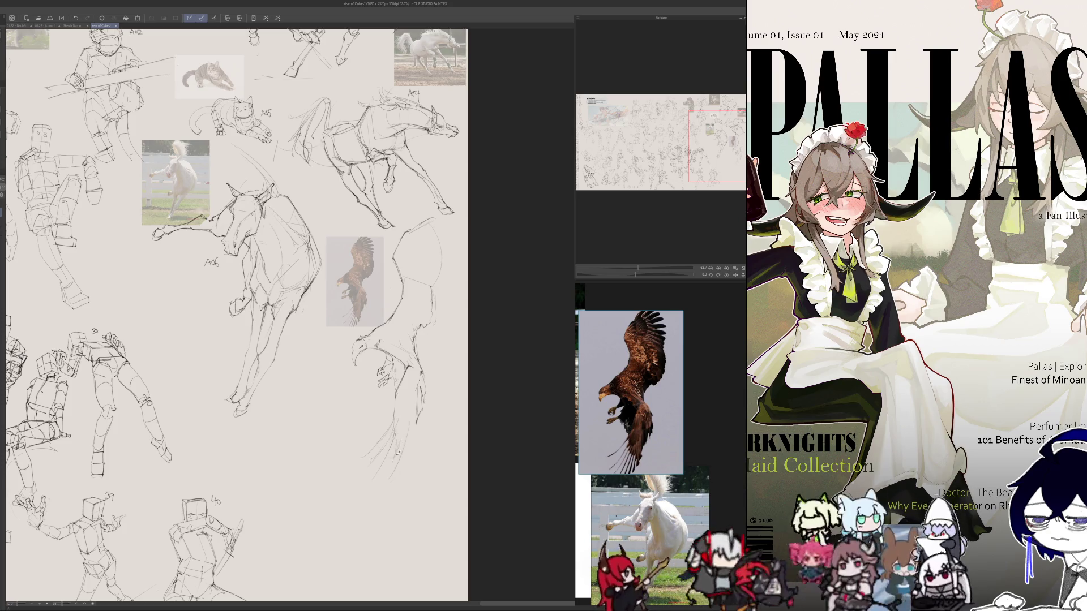
key("h")
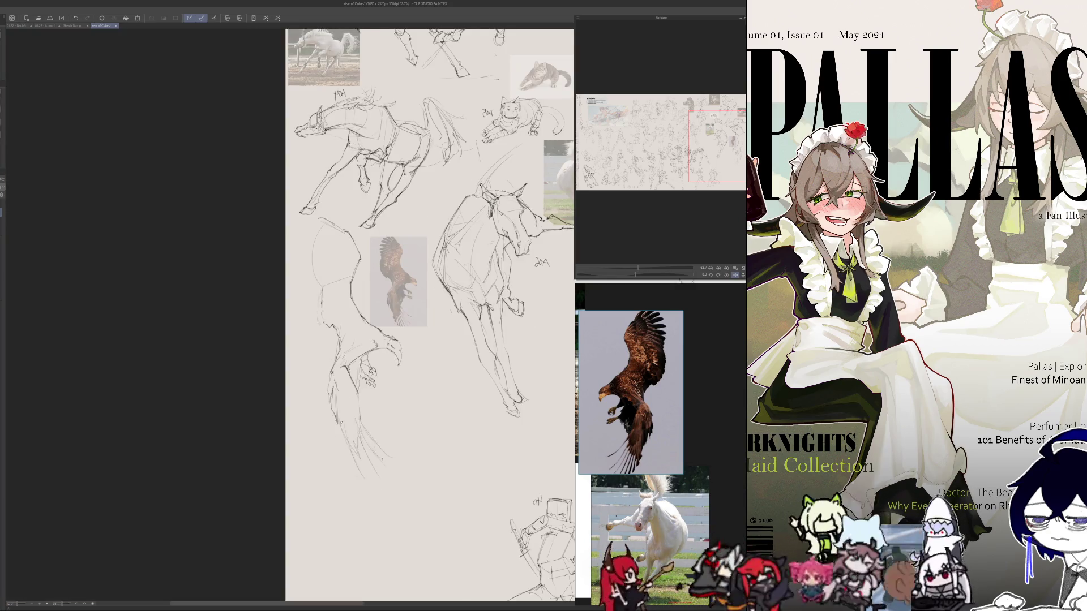
key("h")
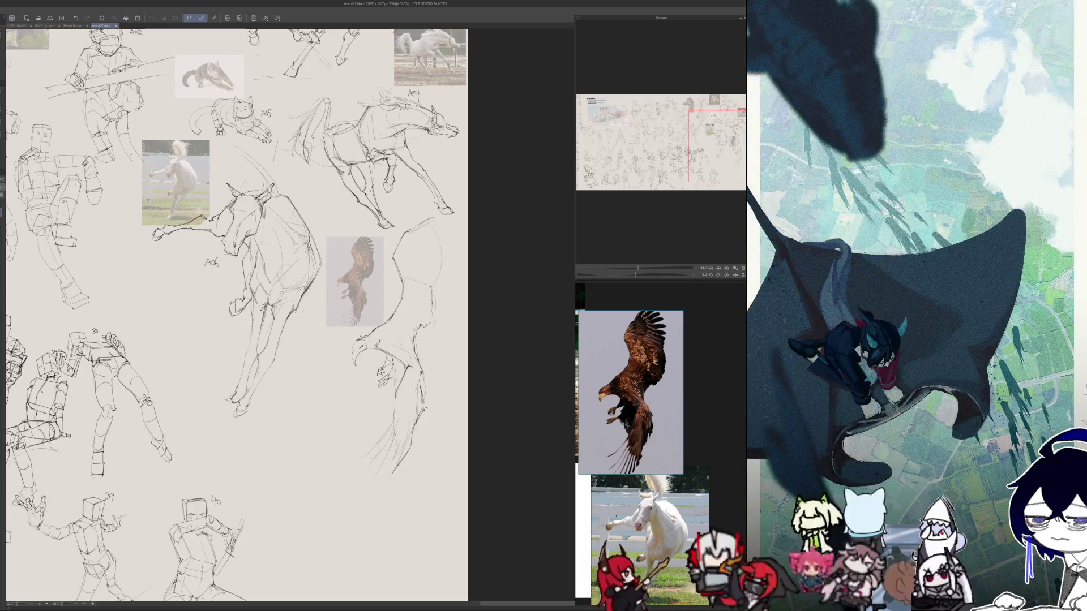
- Compare the eagle in repeated mirrored views, then lasso the sketch and deselect it
key("h")
key("h")
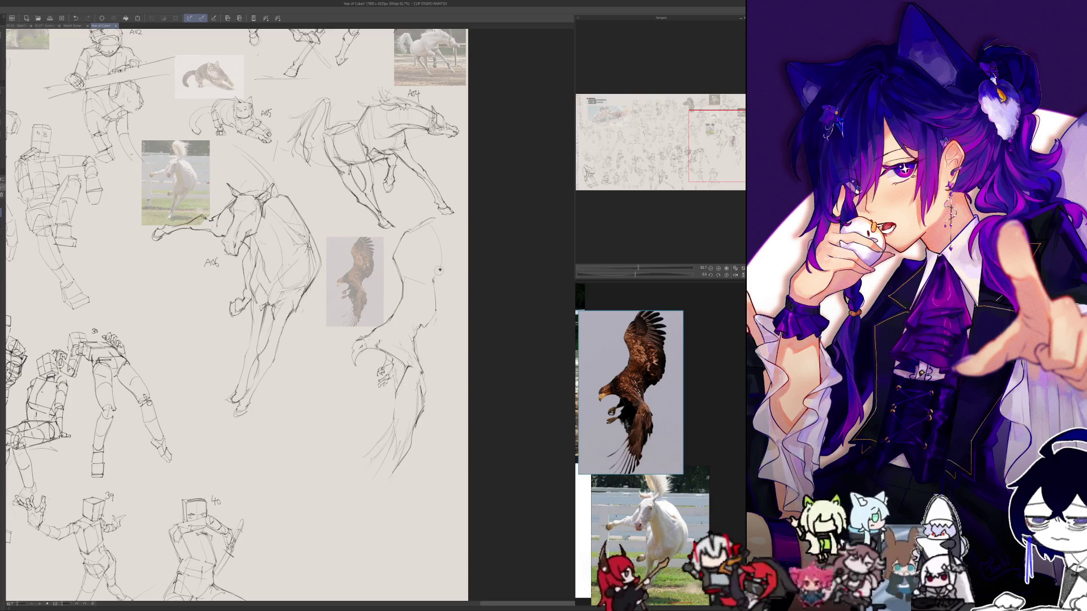
key("h")
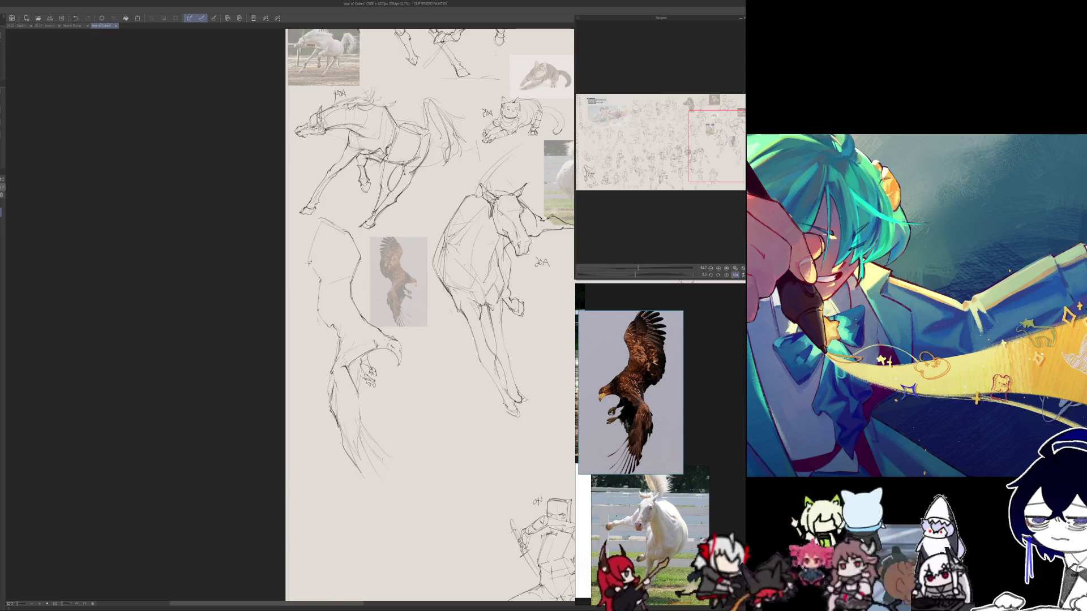
key("h")
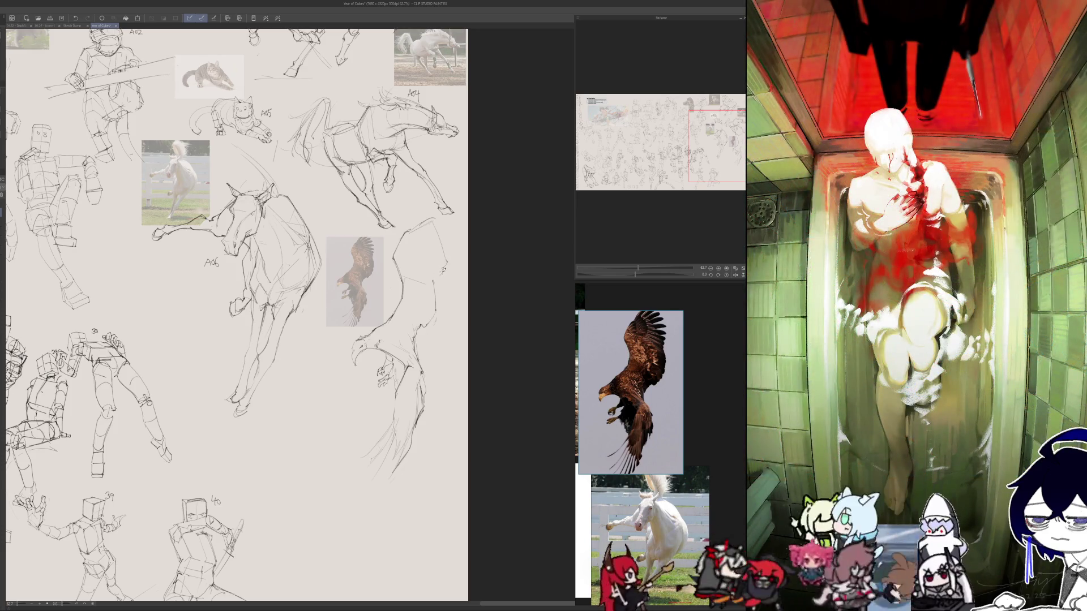
key("h")
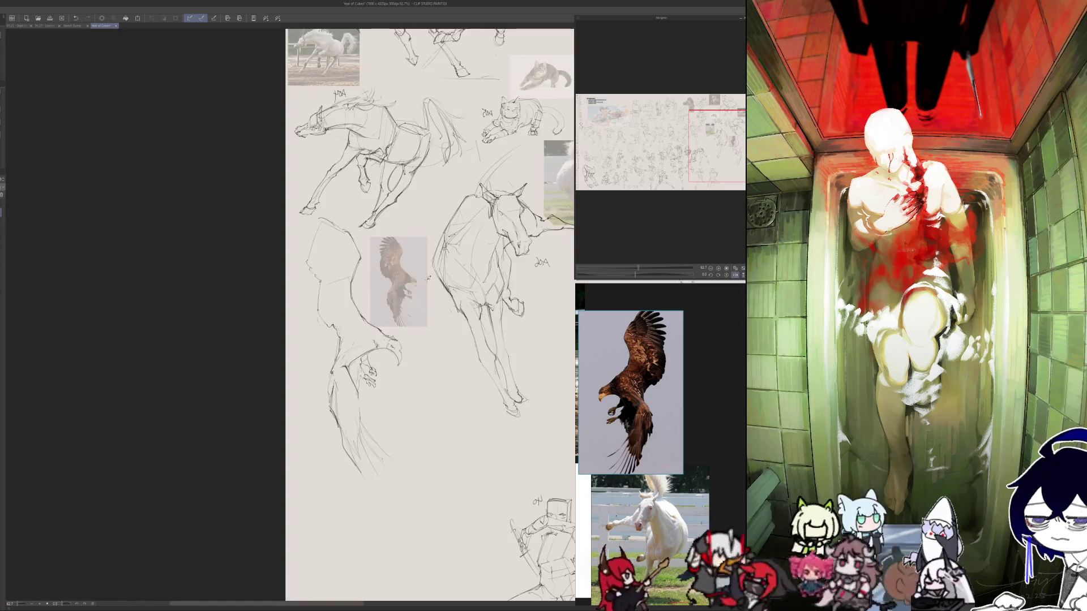
key("h")
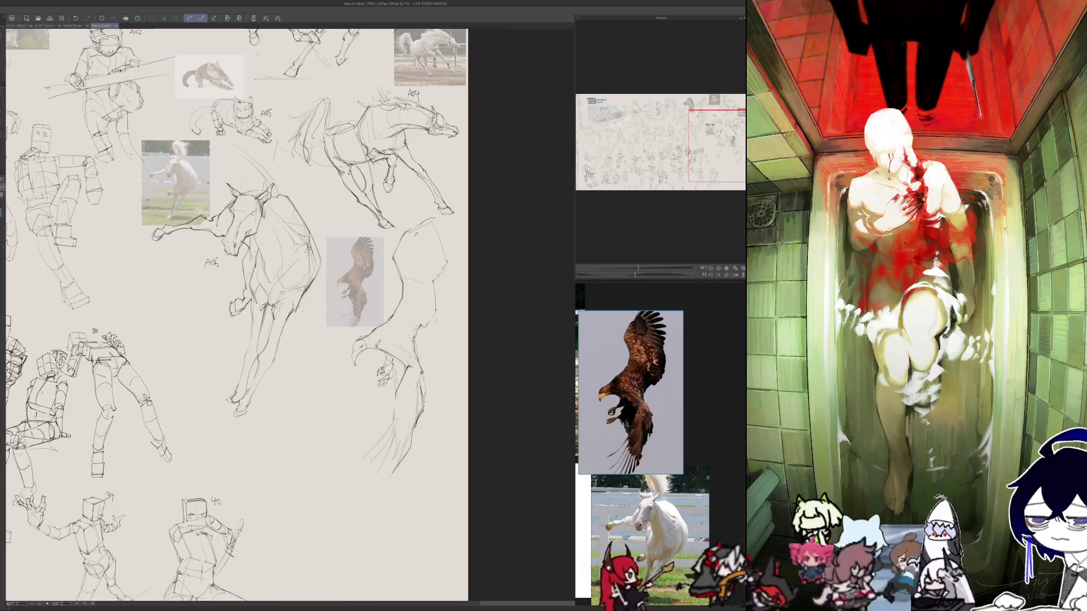
key("h")
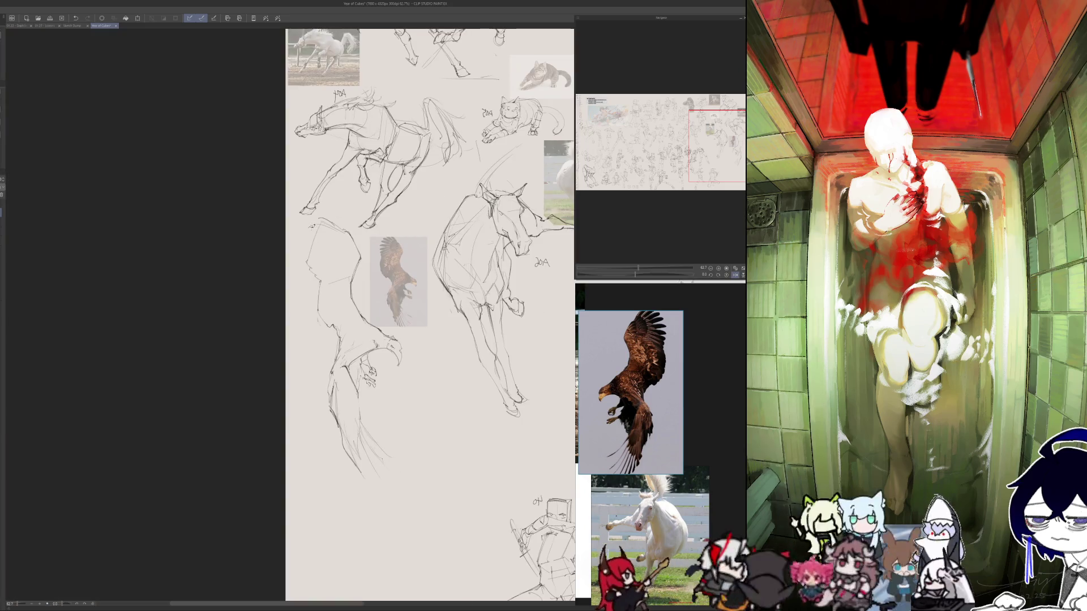
key("h")
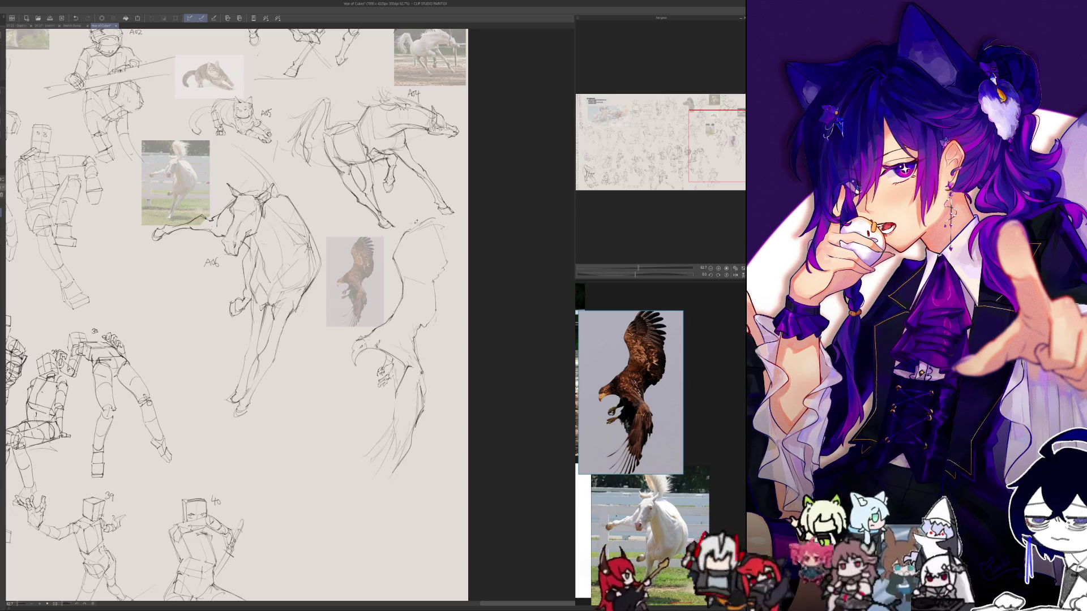
mouse_move(431, 209)
left_mouse_down()
mouse_move(398, 232)
mouse_move(387, 314)
mouse_move(460, 253)
mouse_move(435, 211)
mouse_move(385, 266)
mouse_move(399, 339)
mouse_move(412, 232)
left_mouse_up()
key("ctrl+d")
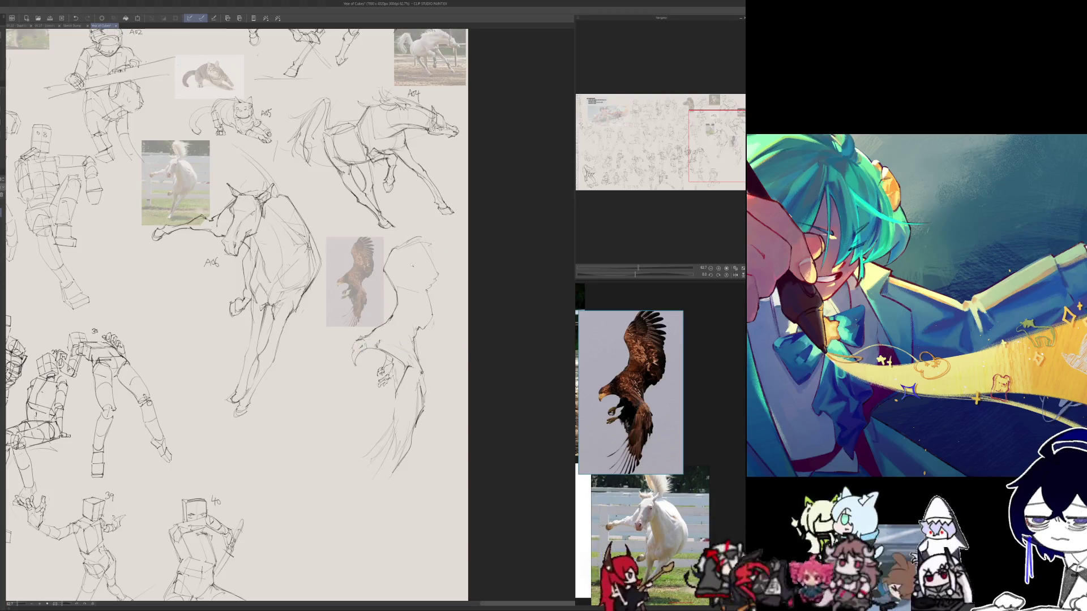
- Flip the eagle gesture between mirrored and normal views repeatedly, then fit the whole sheet to the window
scroll(412, 263, "up", 3)
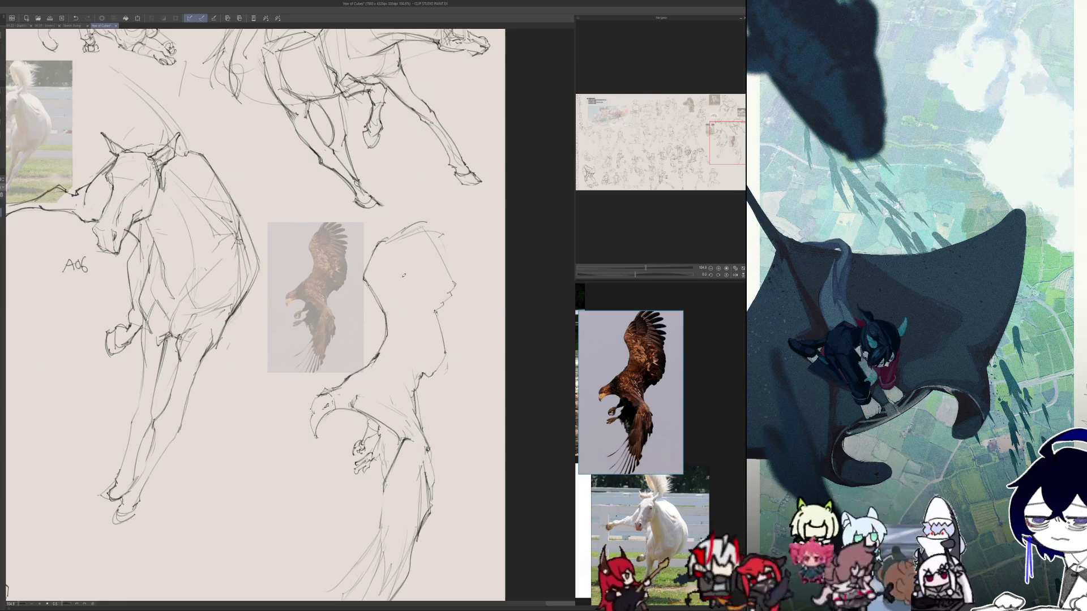
key("h")
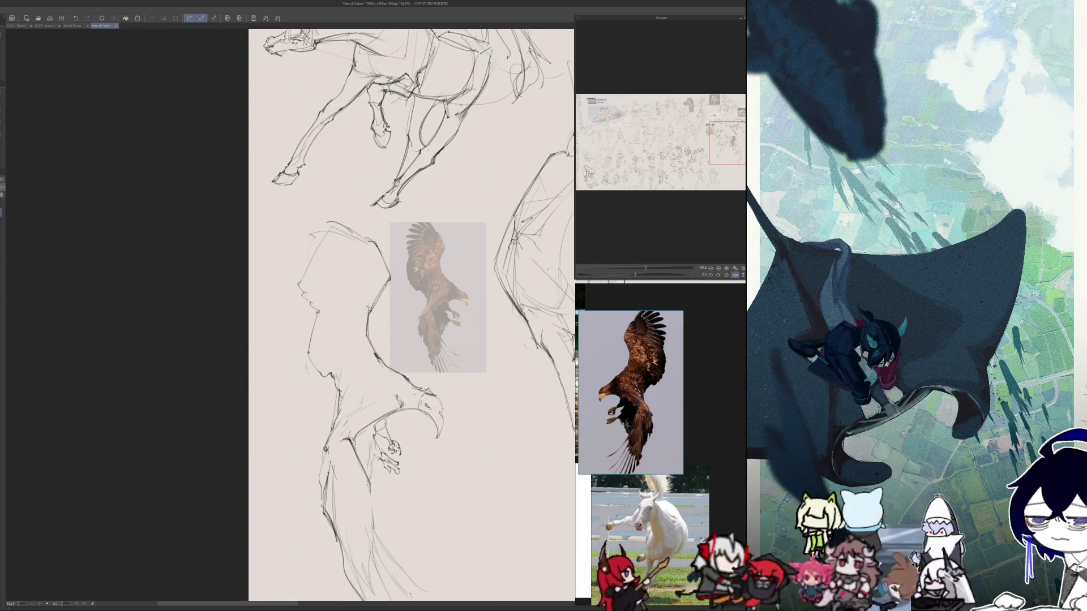
key("h")
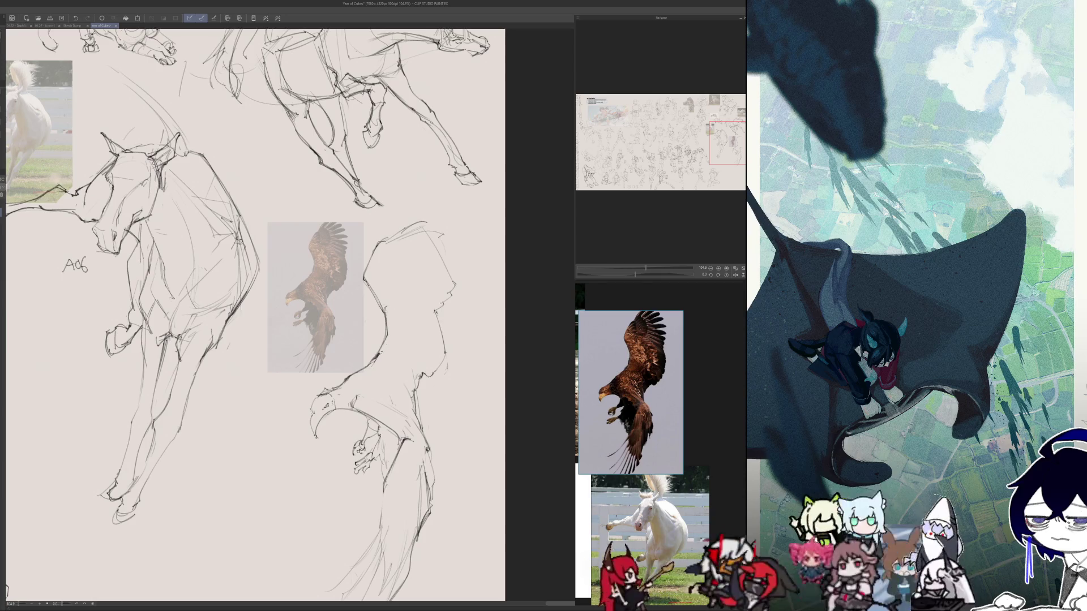
key("h")
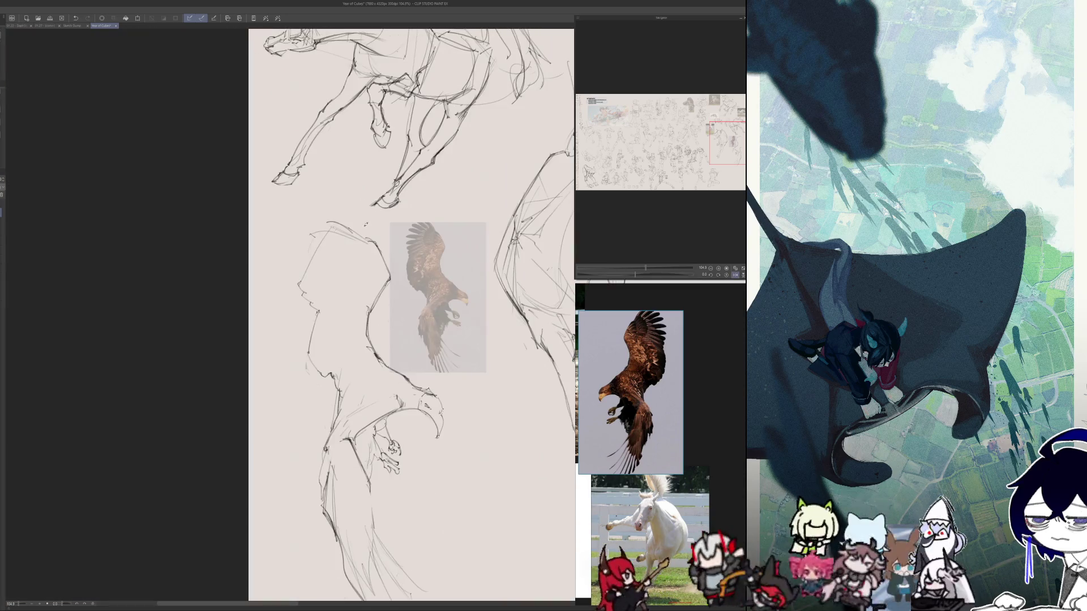
key("h")
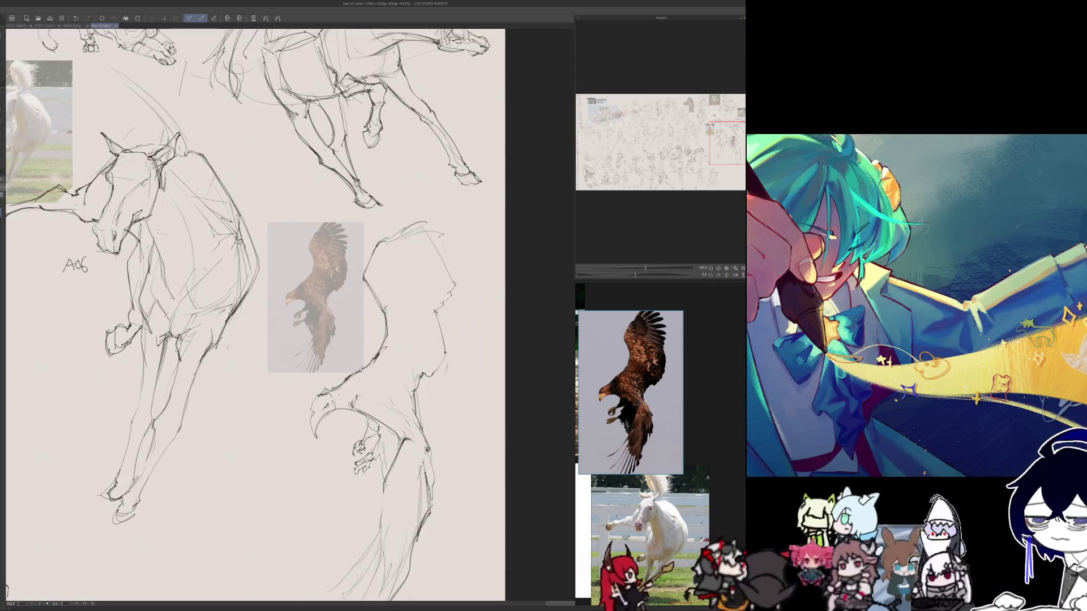
key("h")
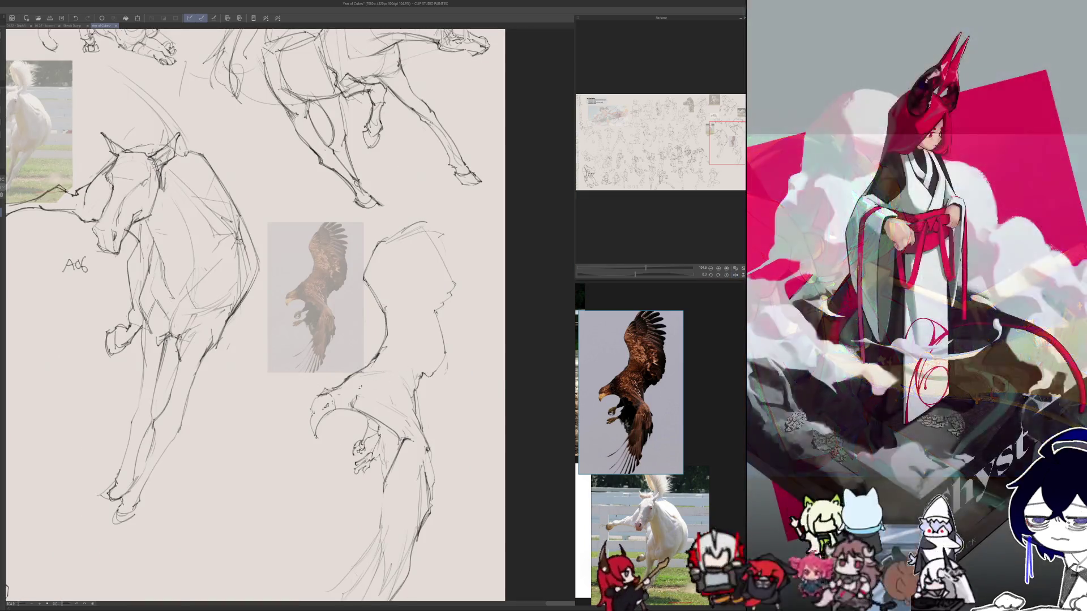
key("h")
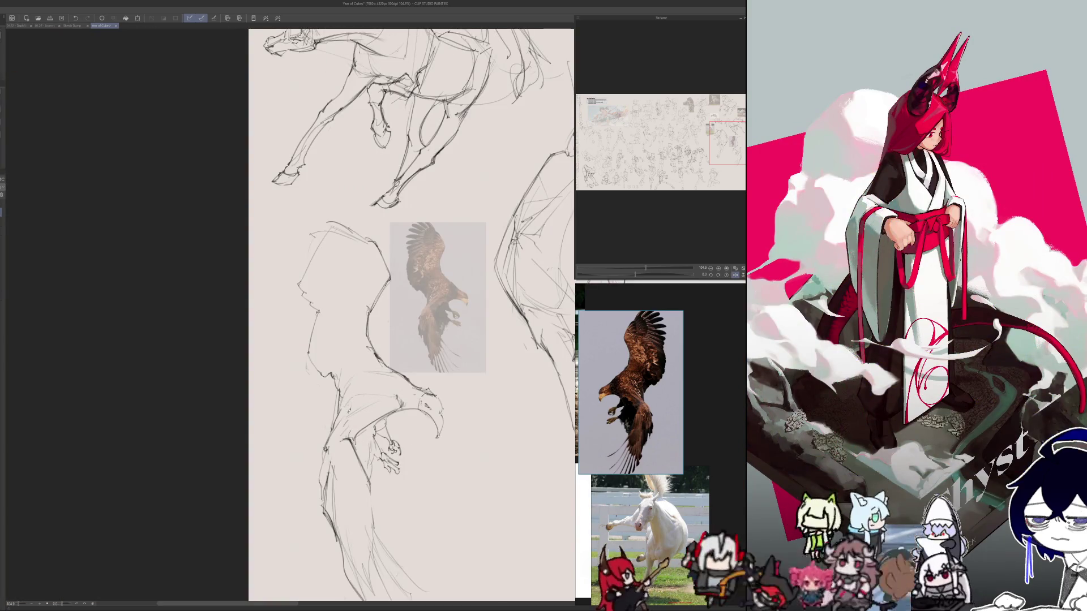
key("h")
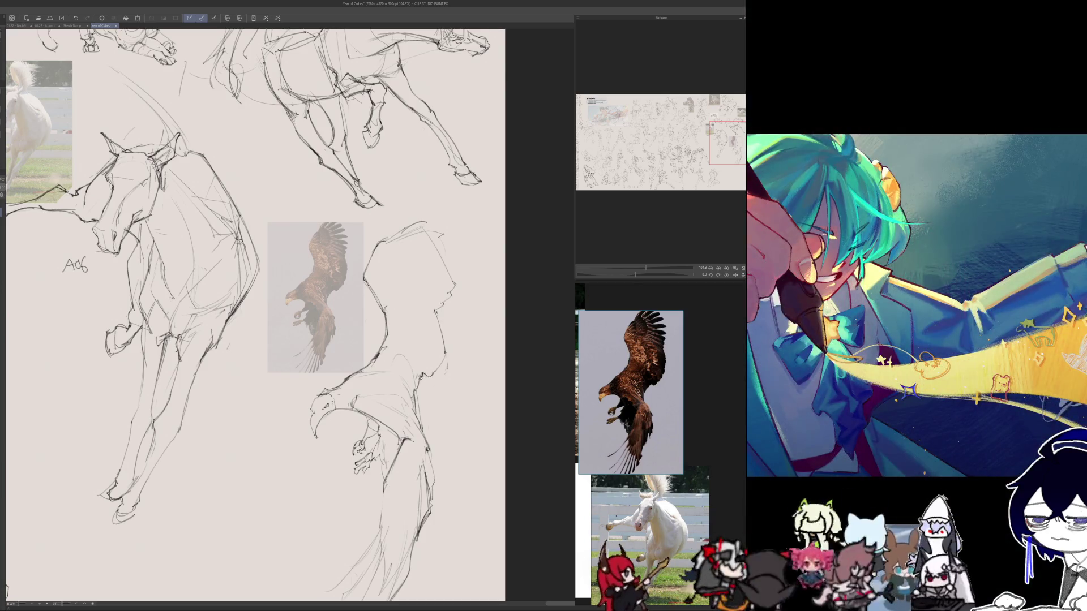
key("h")
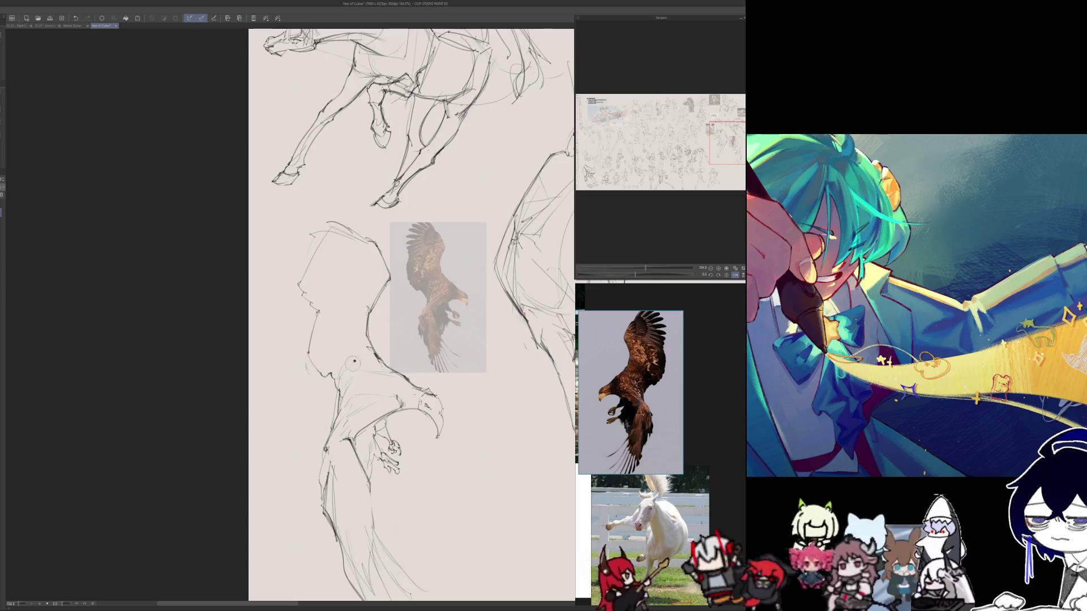
key("h")
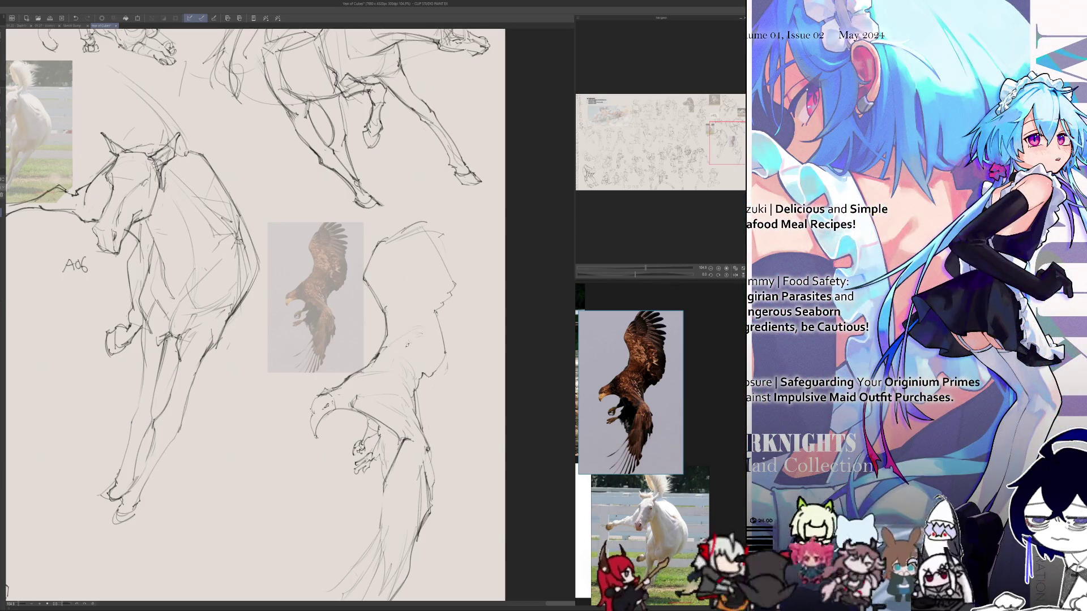
key("h")
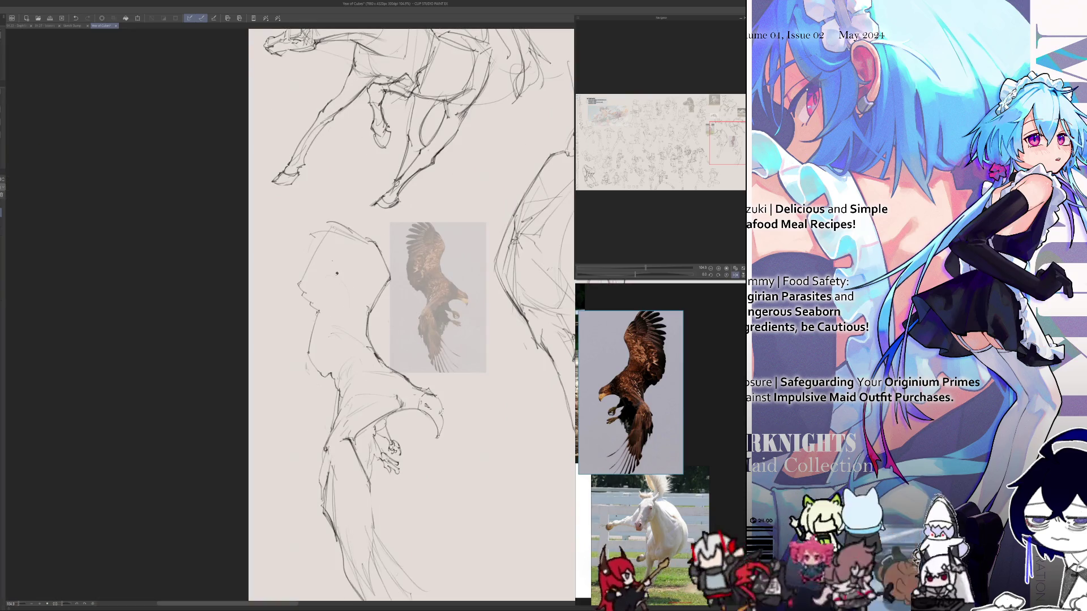
key("h")
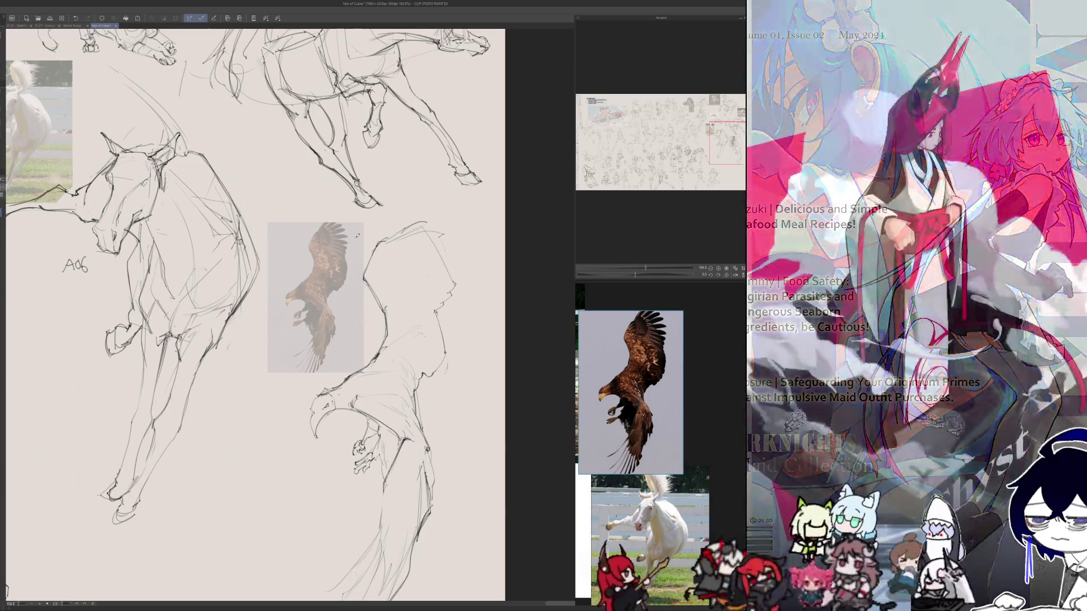
key("ctrl+0")
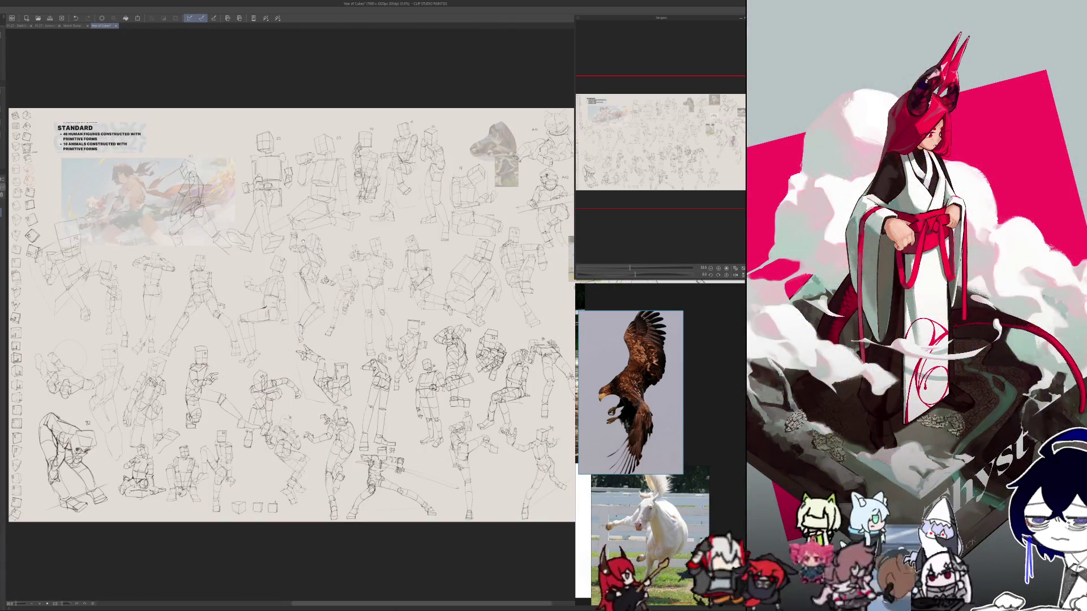
- Zoom in and add pencil strokes refining the eagle's head
scroll(446, 391, "up", 5)
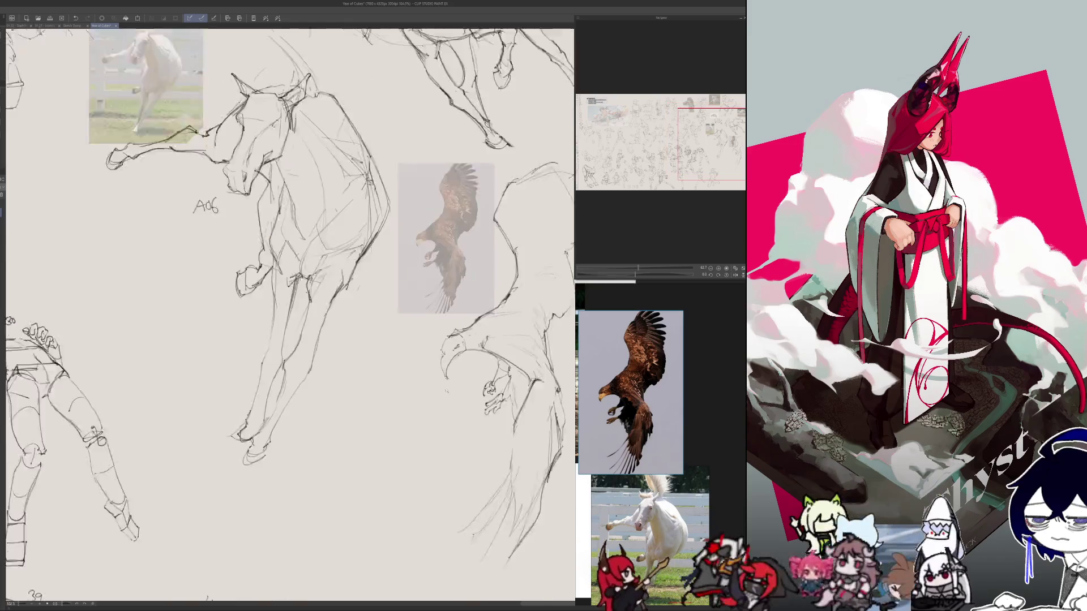
scroll(446, 391, "up", 1)
left_click_drag(450, 340, 460, 346)
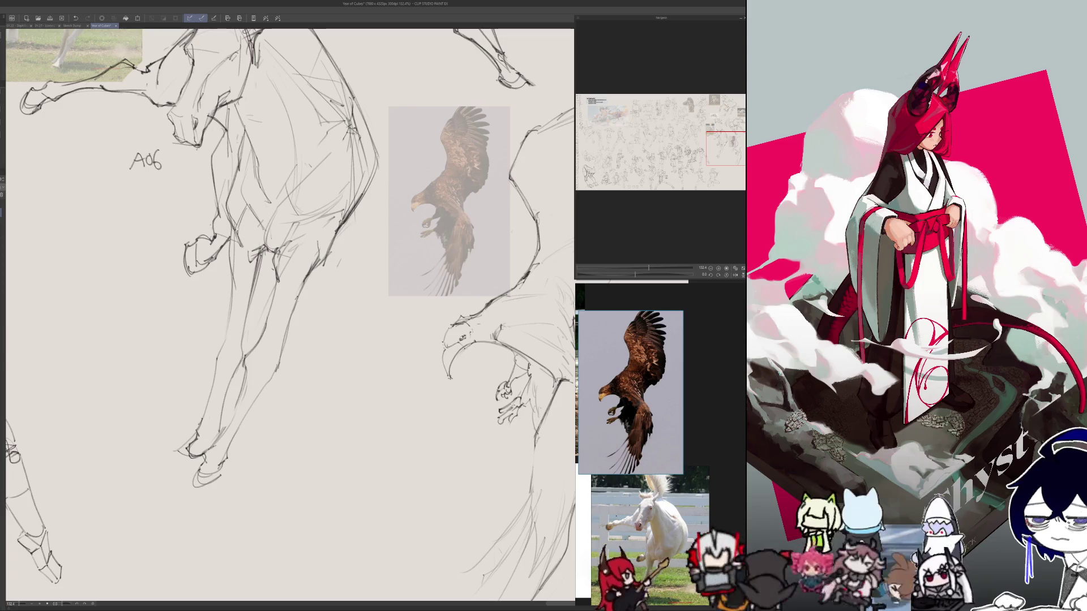
mouse_move(459, 334)
left_mouse_down()
mouse_move(478, 343)
mouse_move(455, 358)
mouse_move(453, 390)
mouse_move(386, 484)
left_mouse_up()
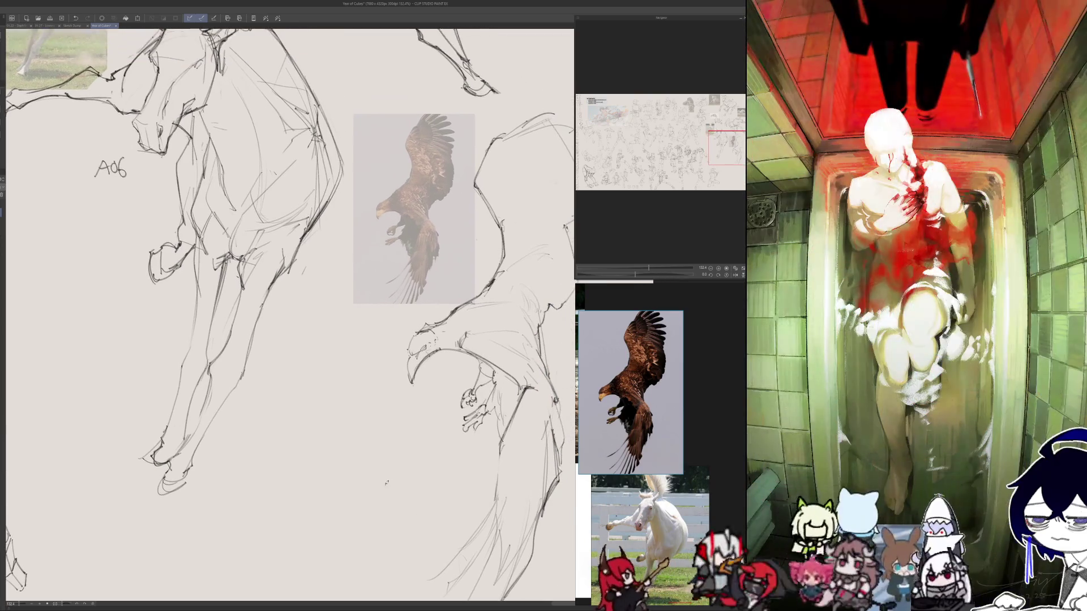
- Write the label 'A07.' beside the eagle and add a short stroke below the sketch
scroll(384, 502, "down", 5)
scroll(383, 502, "up", 5)
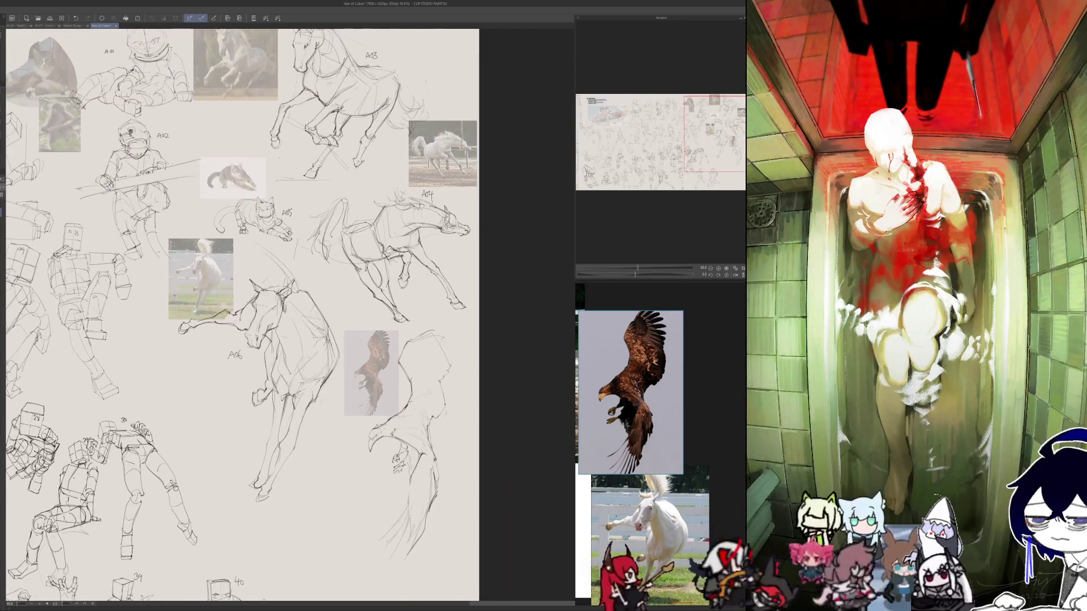
left_click_drag(334, 374, 345, 368)
left_click_drag(344, 368, 351, 372)
left_click(354, 372)
scroll(300, 455, "down", 5)
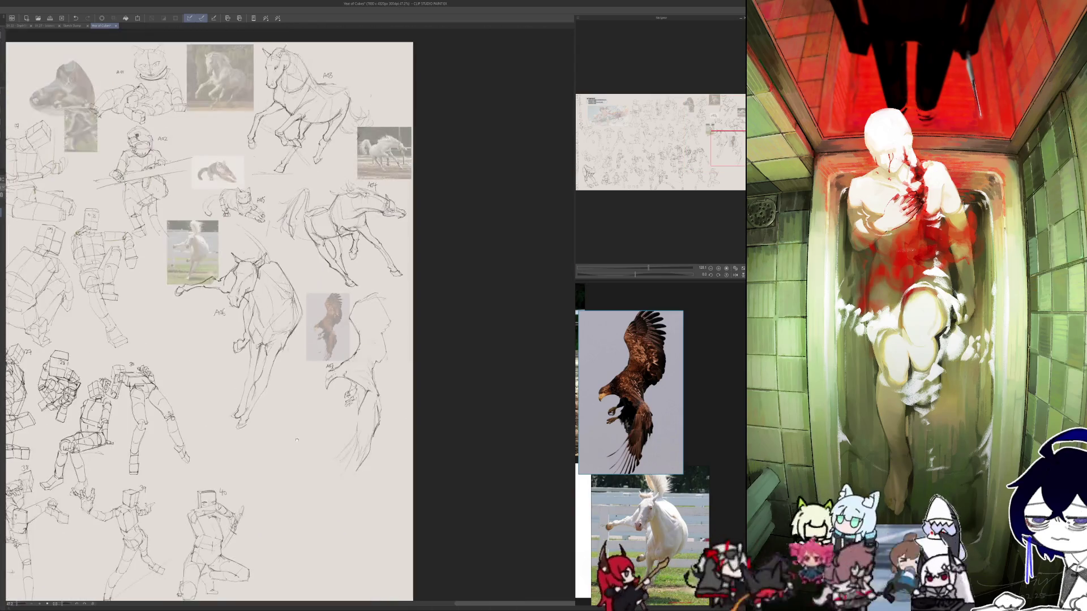
scroll(355, 447, "up", 2)
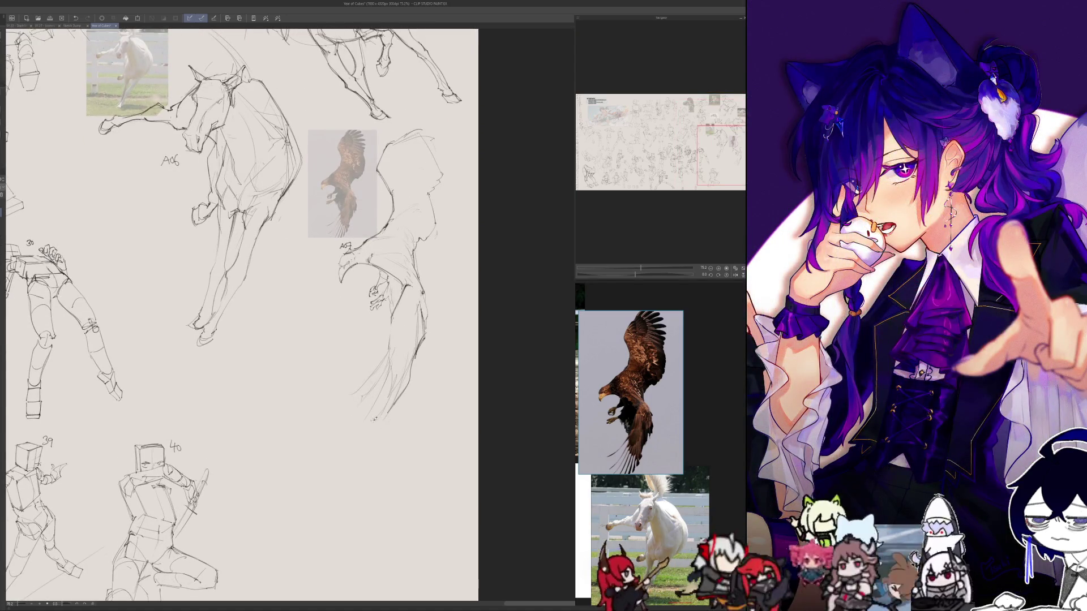
left_click_drag(385, 396, 377, 411)
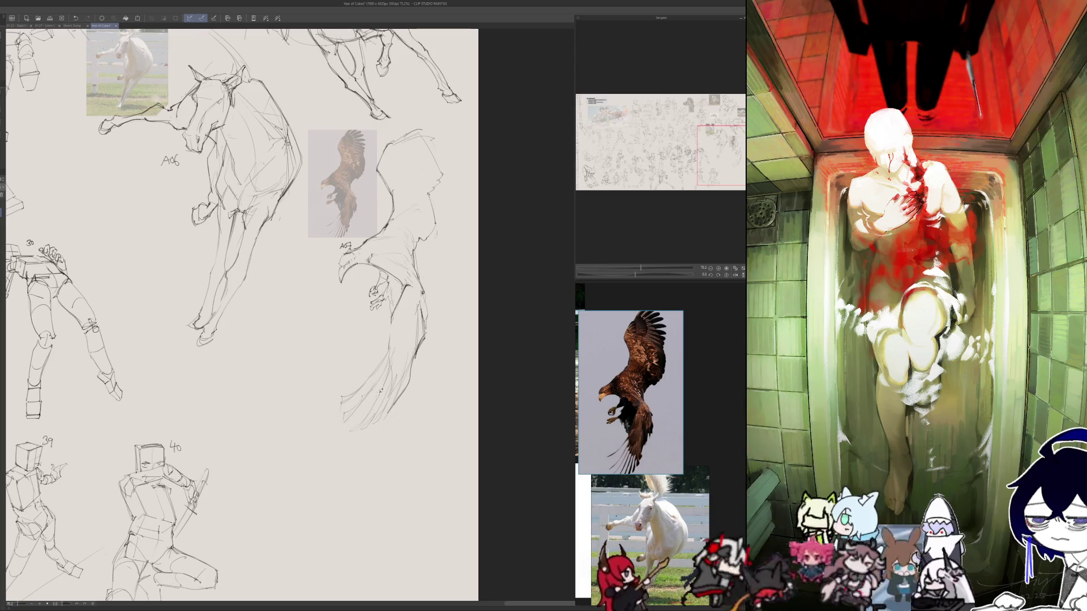
- Flip the canvas horizontally and zoom in and out to check the gesture sketches mirrored
key("h")
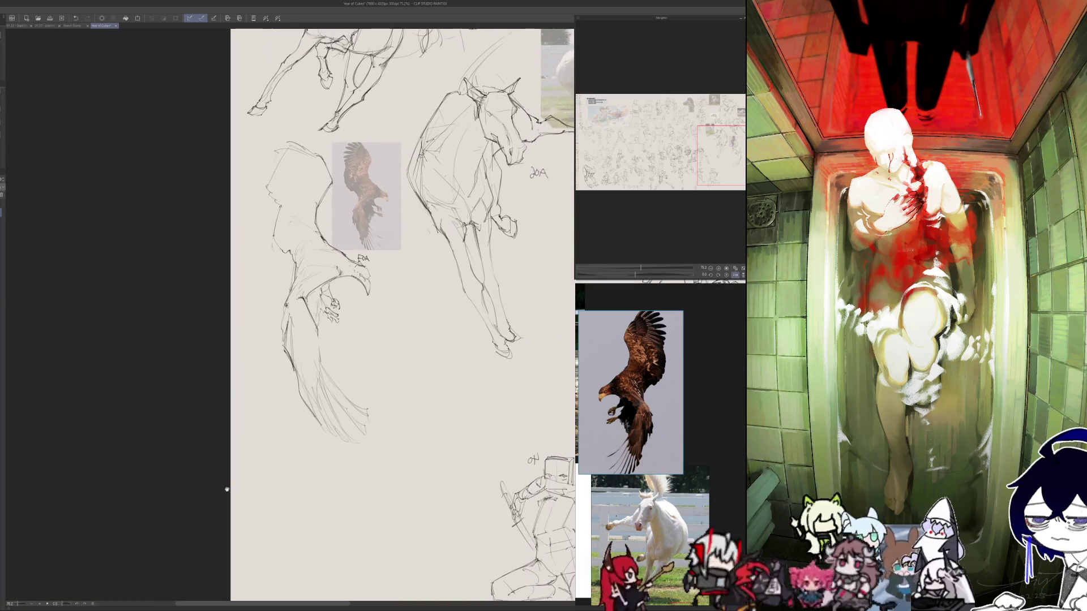
scroll(300, 498, "up", 2)
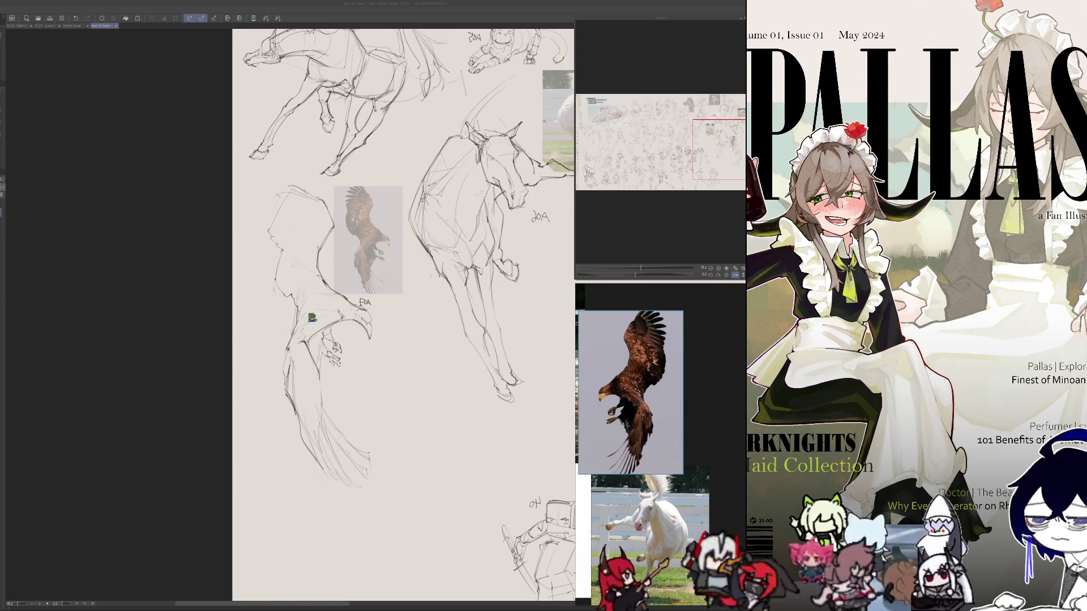
scroll(323, 317, "down", 3)
scroll(264, 269, "up", 1)
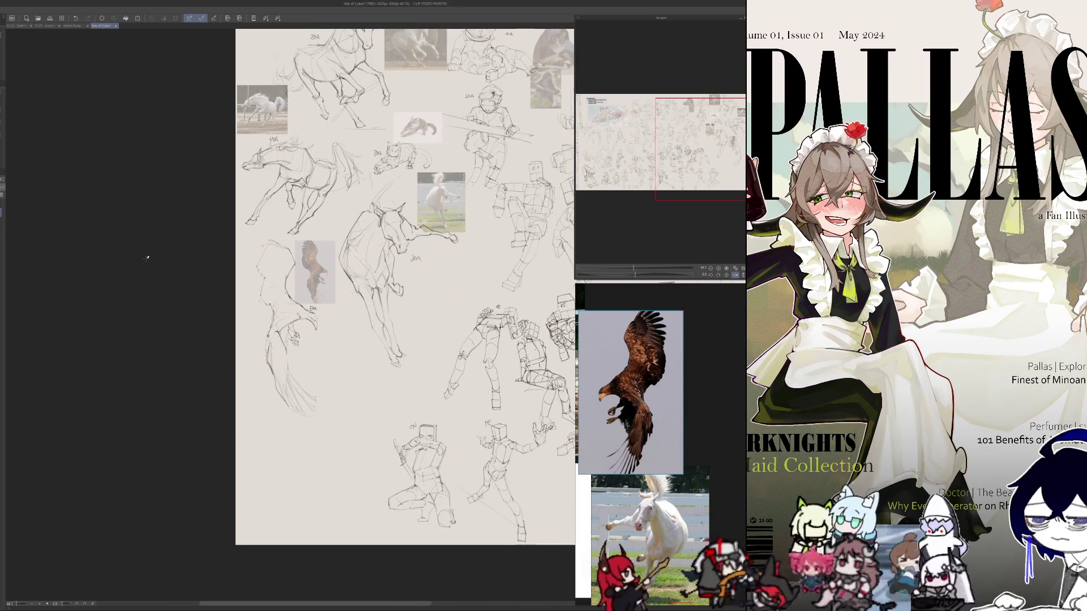
scroll(146, 258, "down", 5)
scroll(146, 258, "up", 3)
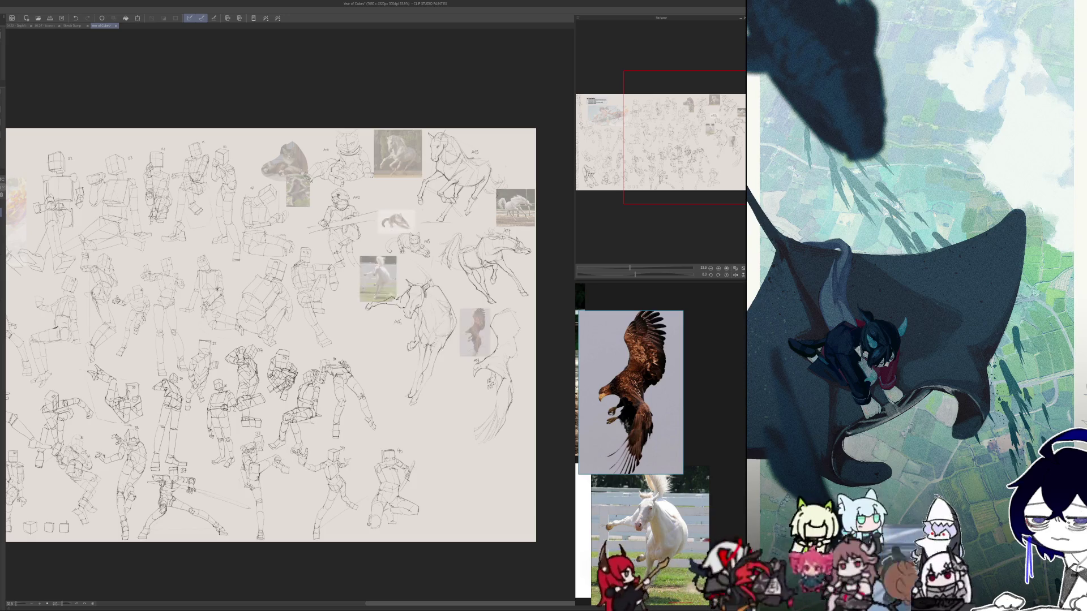
- Zoom in and add a short touch-up pen stroke to the sketches
scroll(440, 320, "up", 3)
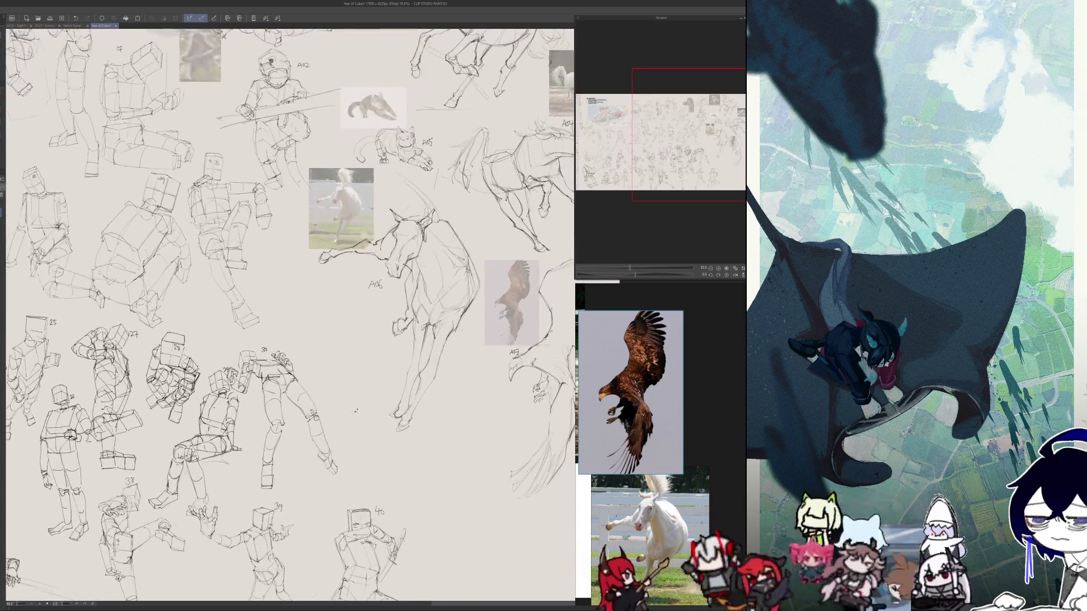
scroll(357, 444, "up", 2)
scroll(352, 492, "down", 3)
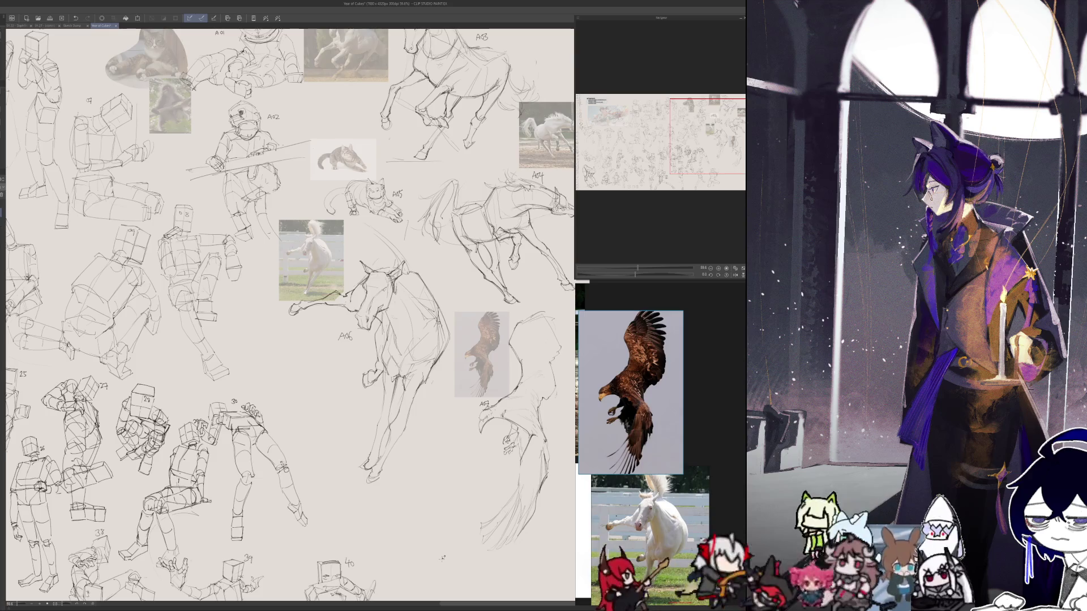
left_click_drag(400, 233, 404, 253)
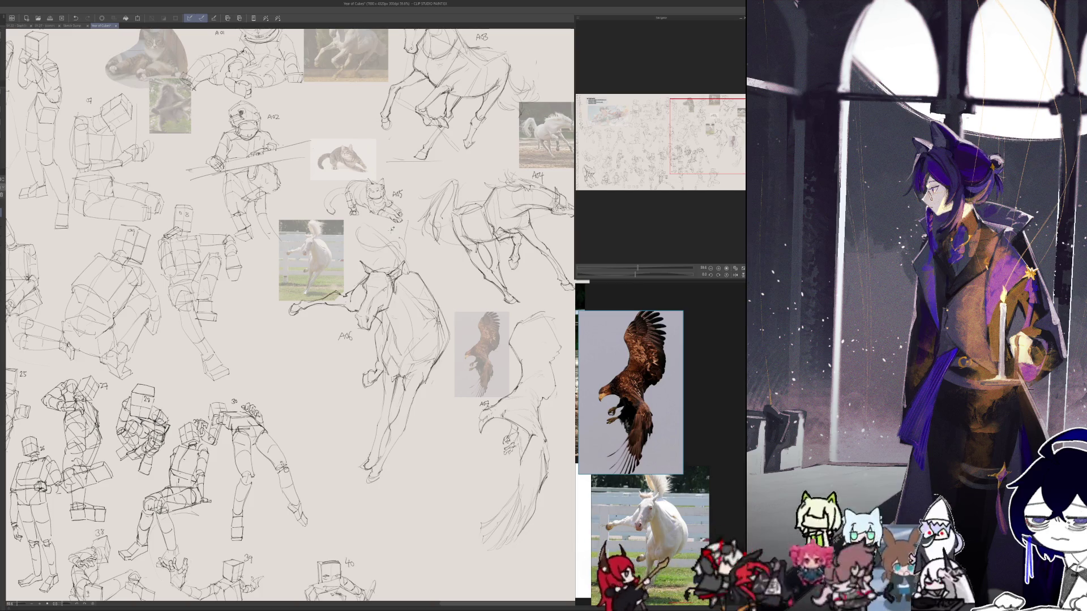
scroll(289, 315, "down", 3)
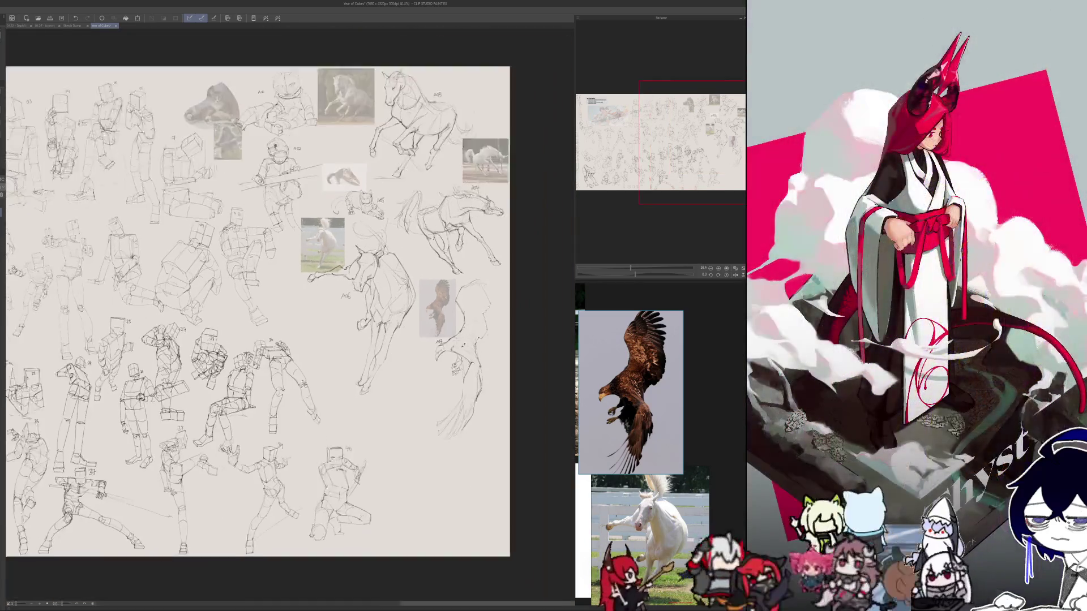
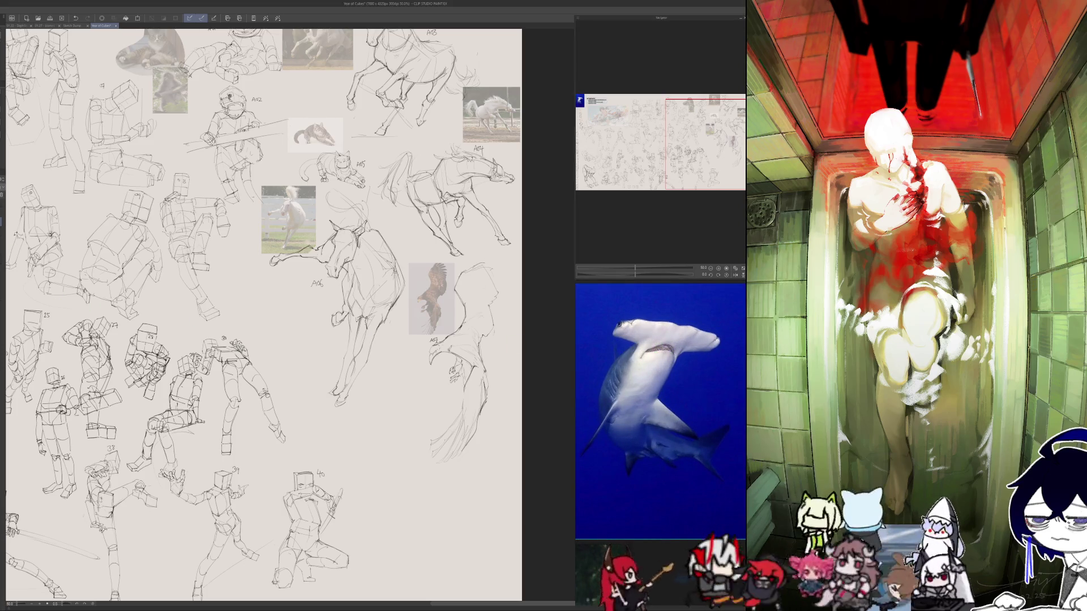
- Lasso the hammerhead photo, scale it down, shift it up-right, and fade it to low opacity
key("ctrl+minus")
key("ctrl+minus")
key("ctrl+minus")
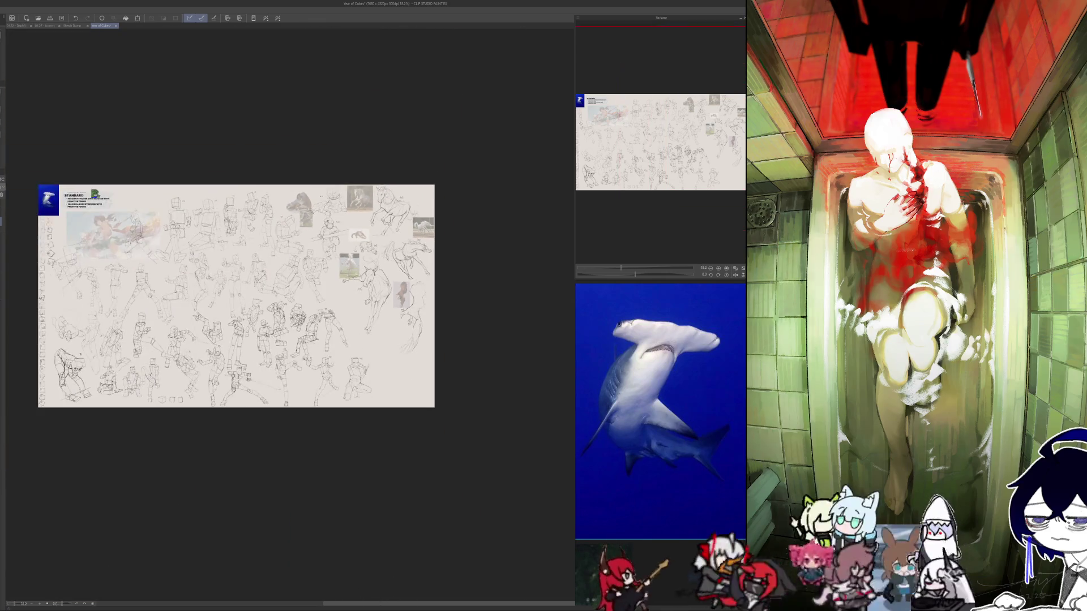
scroll(352, 295, "up", 5)
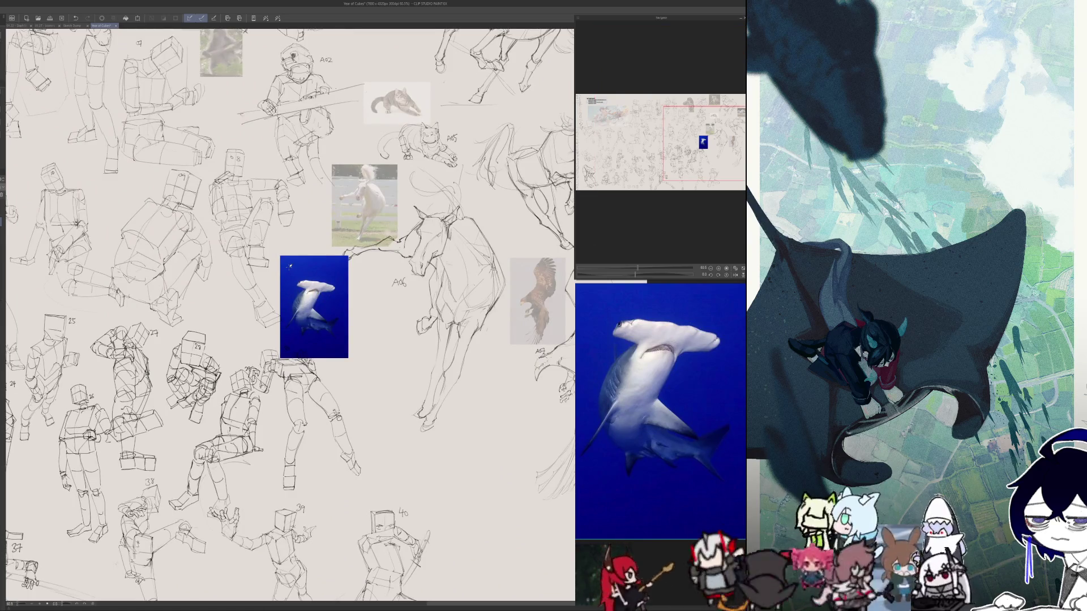
mouse_move(286, 238)
left_mouse_down()
mouse_move(263, 283)
mouse_move(362, 266)
mouse_move(353, 309)
left_mouse_up()
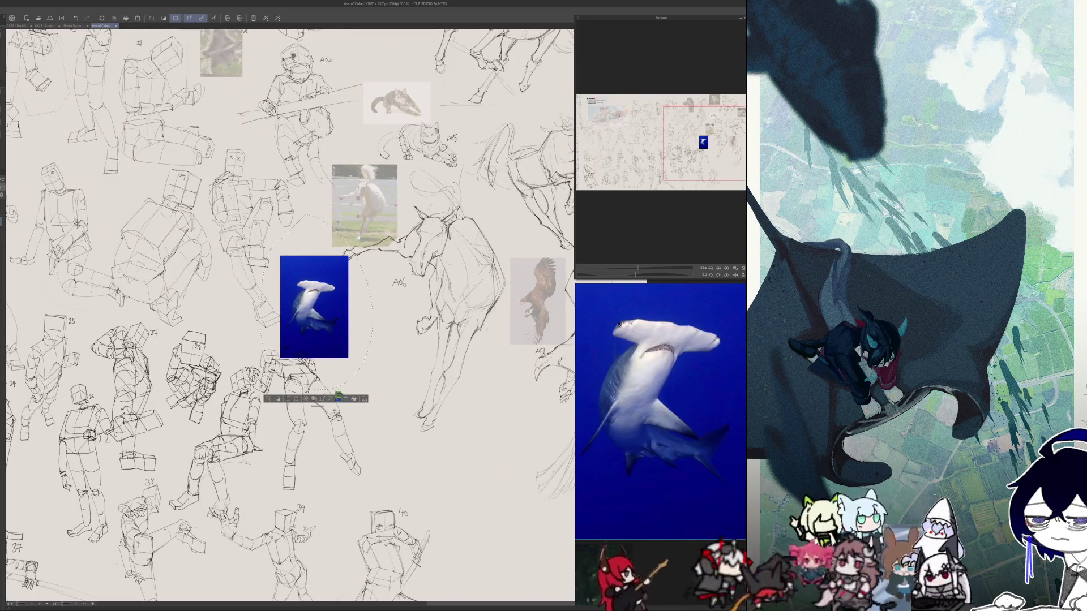
left_click(330, 399)
left_click_drag(370, 390, 326, 348)
left_click_drag(291, 306, 299, 272)
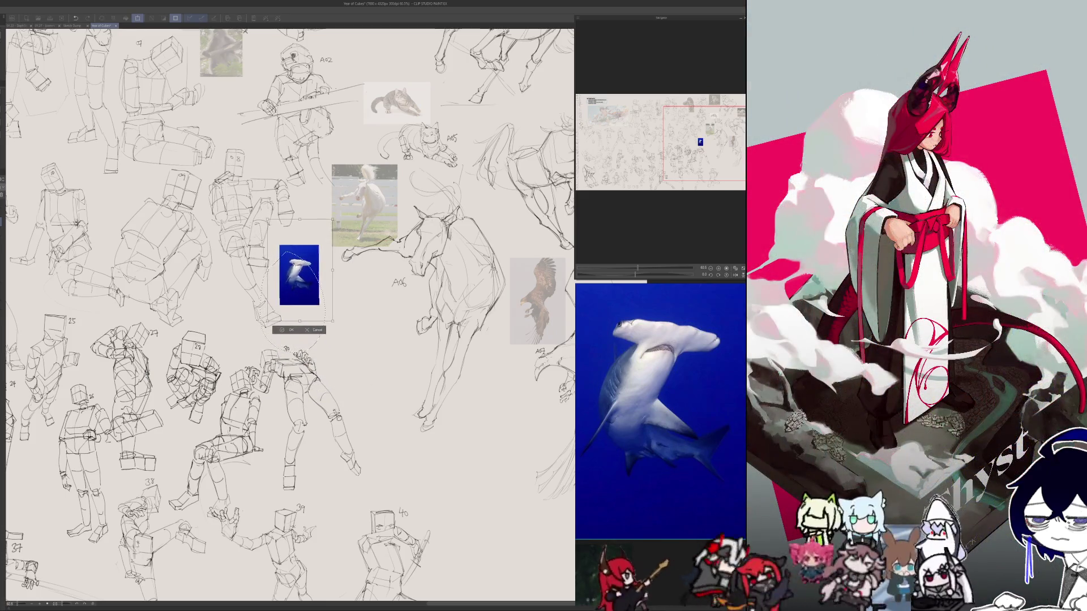
key("Return")
key("ctrl+d")
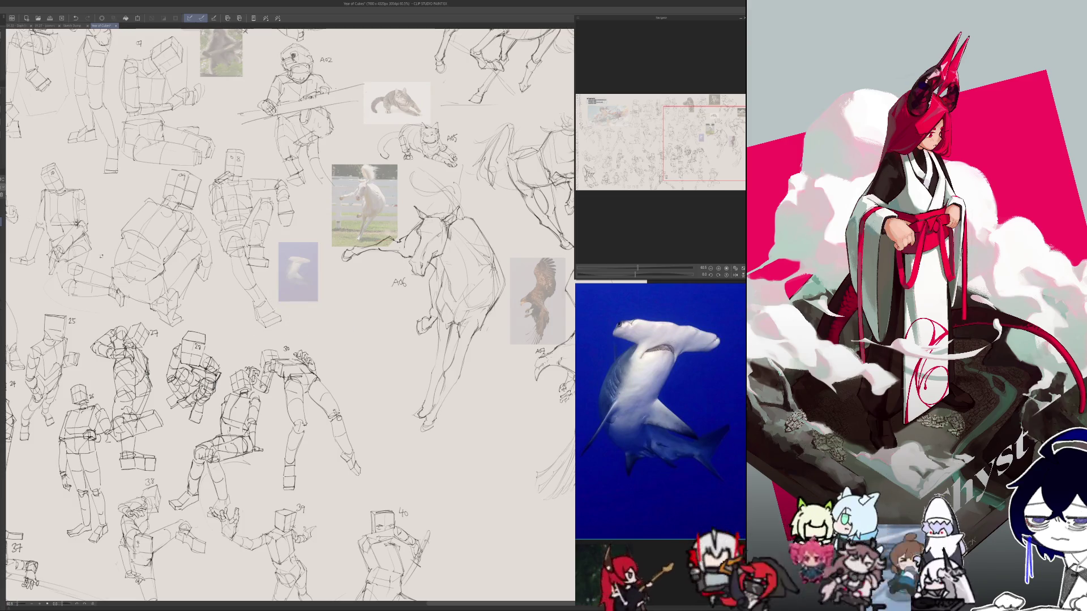
scroll(459, 348, "up", 1)
scroll(460, 348, "up", 1)
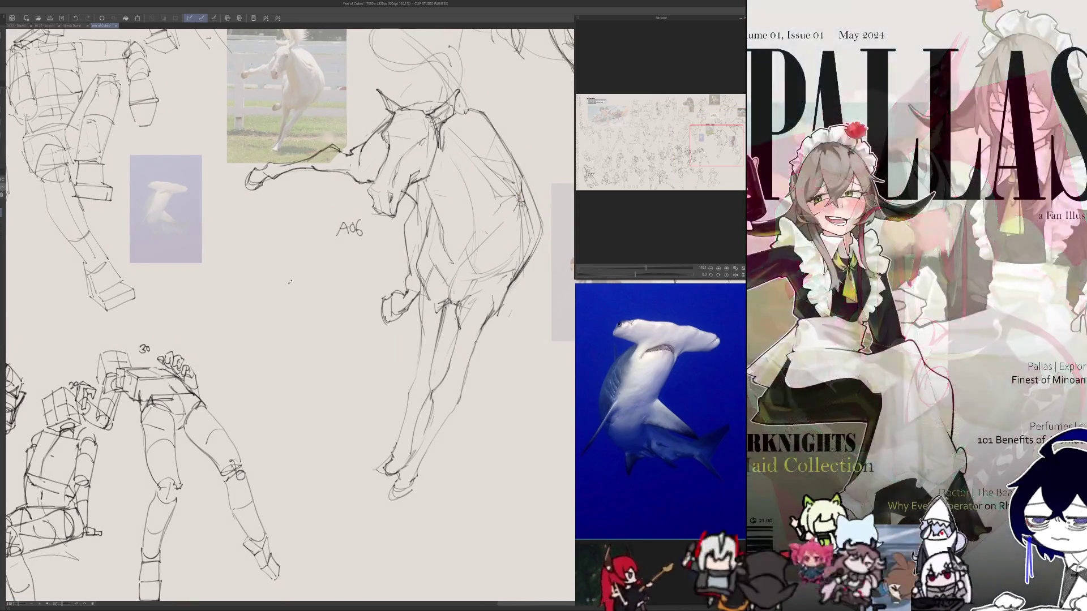
- Try a long curve for the shark's body, undo it, and reframe the view on the reference
left_click_drag(216, 280, 379, 394)
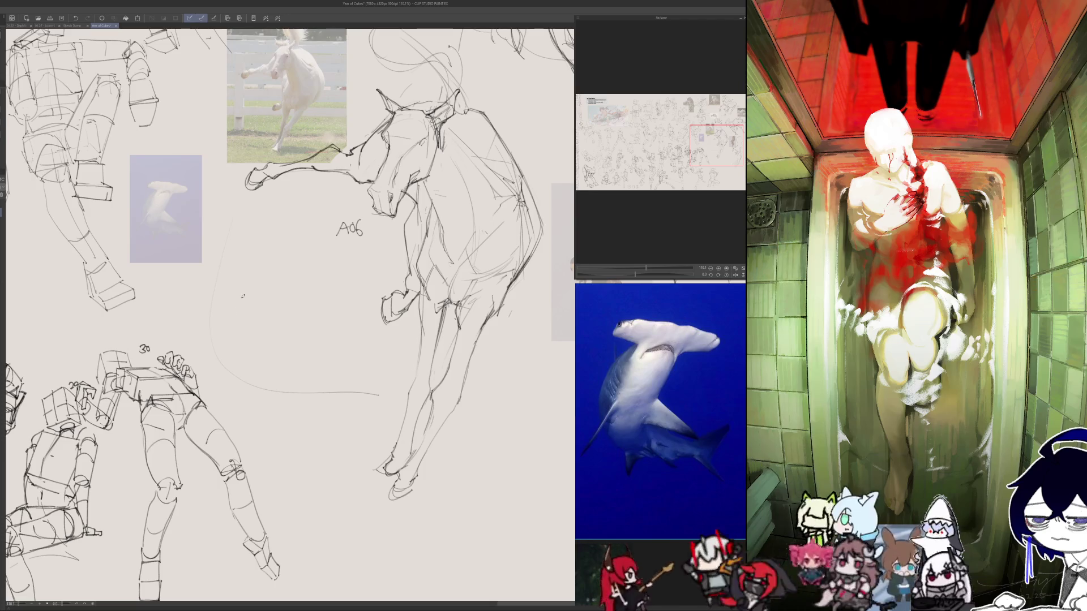
scroll(243, 272, "up", 2)
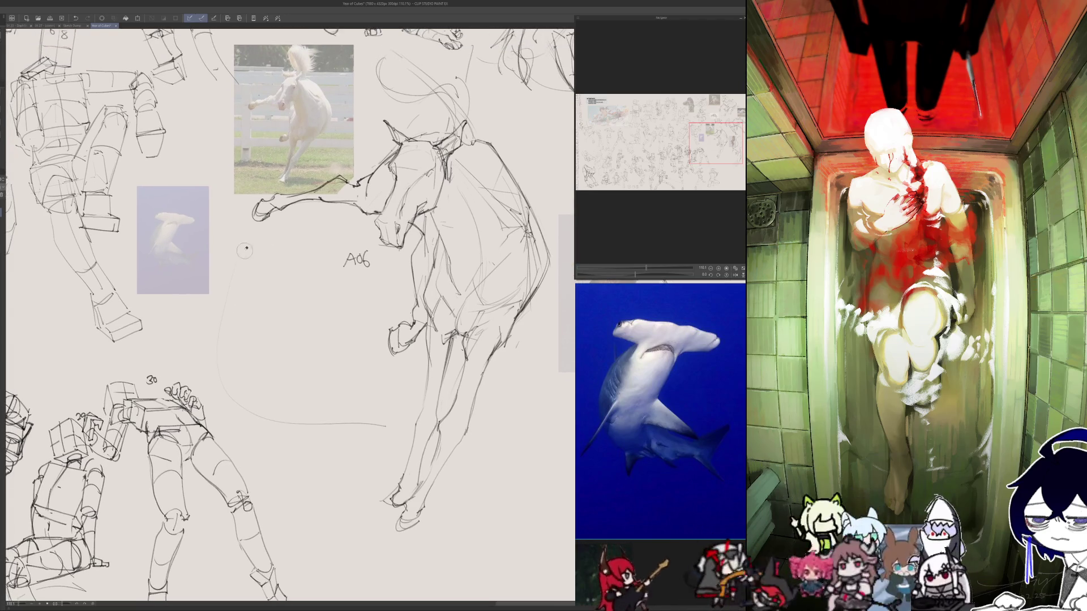
key("ctrl+z")
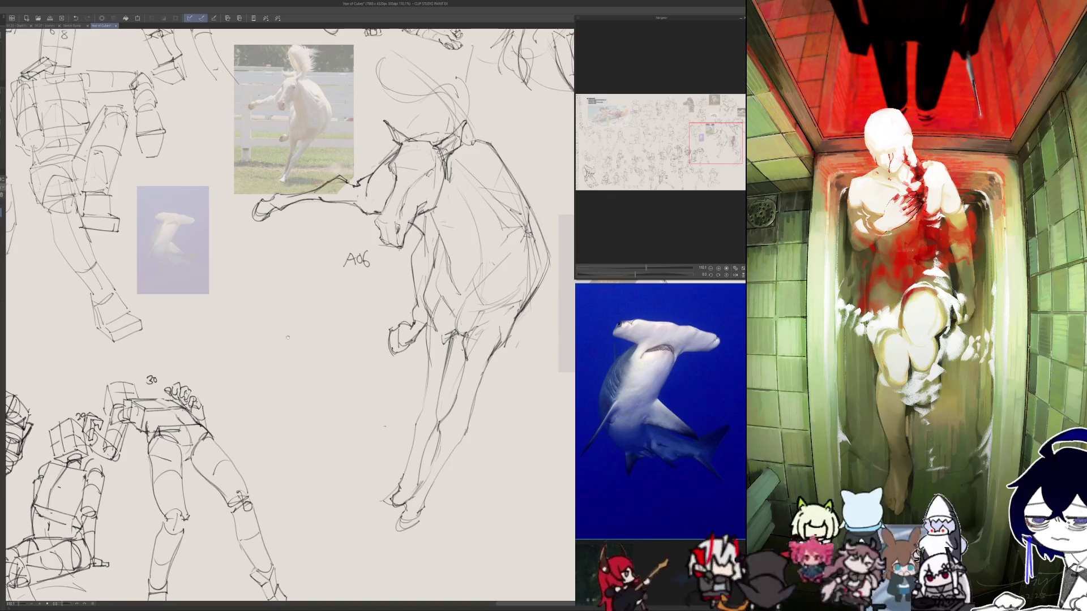
left_click_drag(354, 389, 296, 310)
scroll(276, 312, "down", 2)
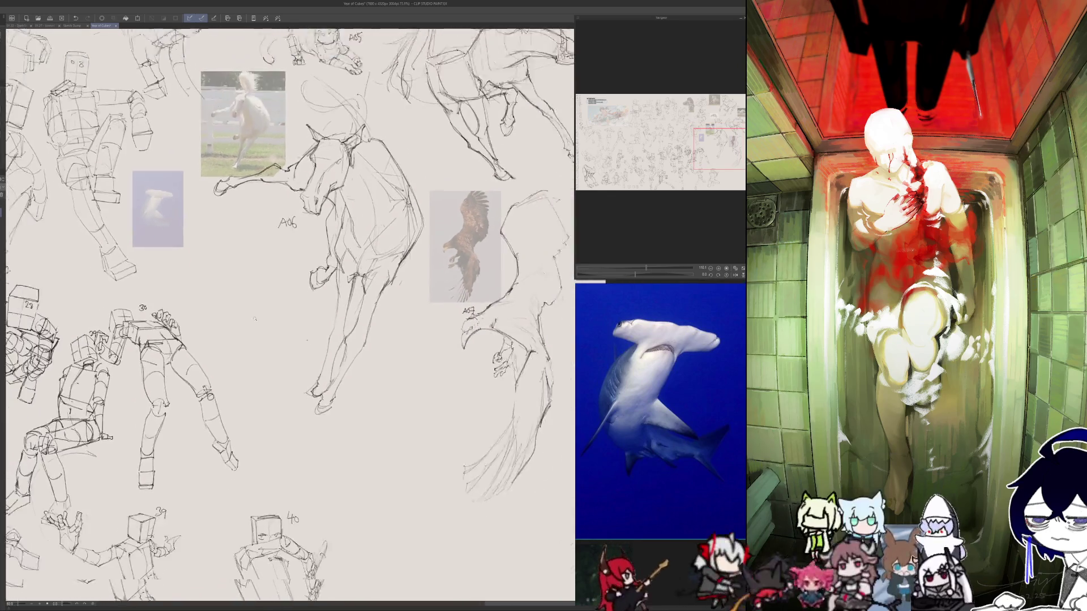
scroll(185, 294, "down", 3)
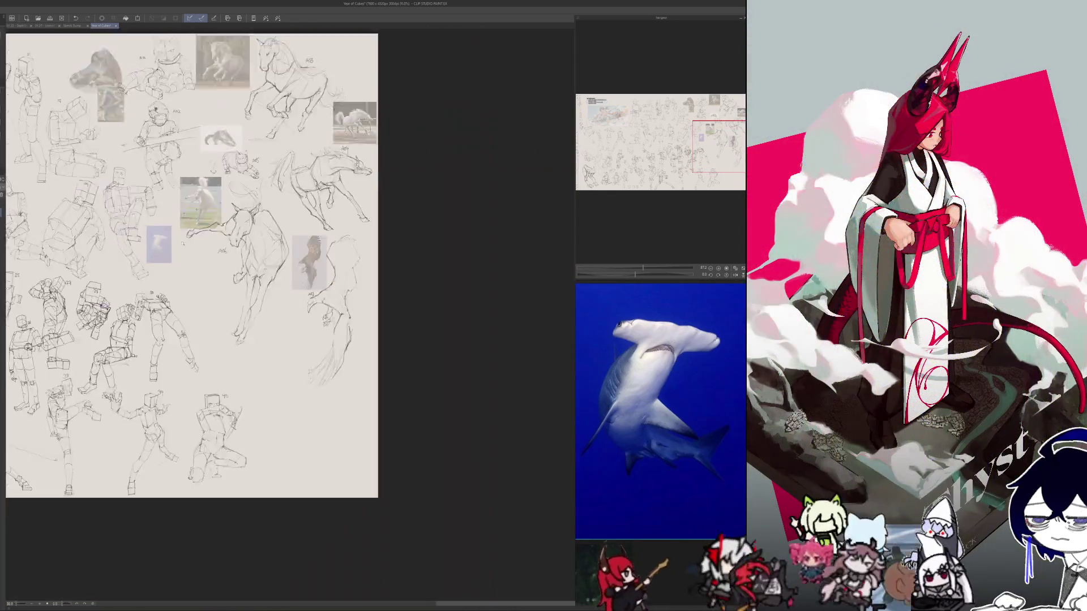
scroll(218, 295, "up", 5)
scroll(218, 295, "down", 2)
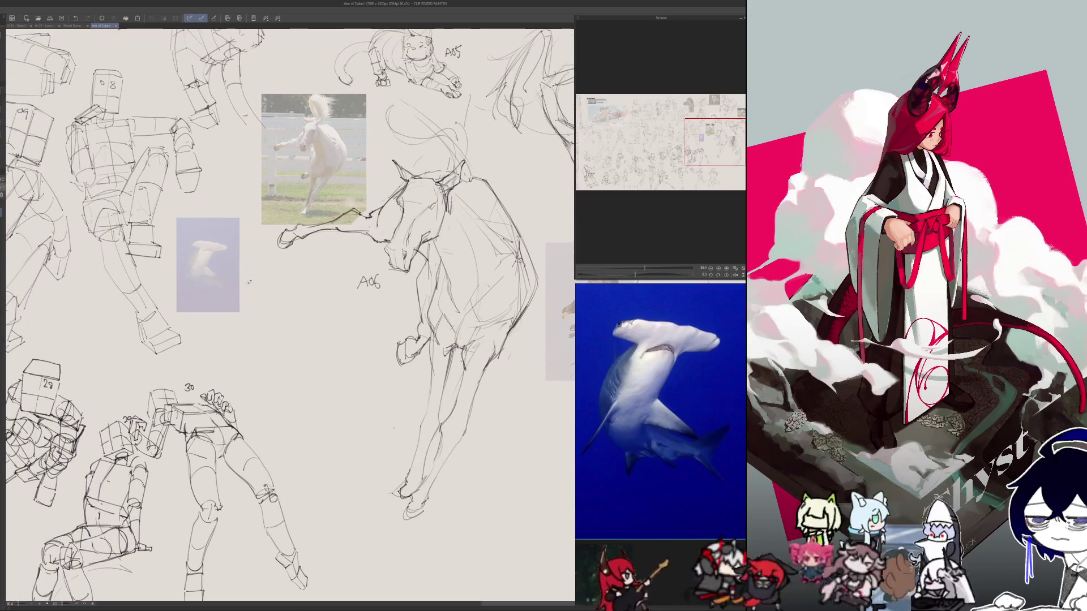
- Sketch short strokes and a long body line toward the A06 label, checking proportions mirrored
left_click_drag(237, 279, 231, 292)
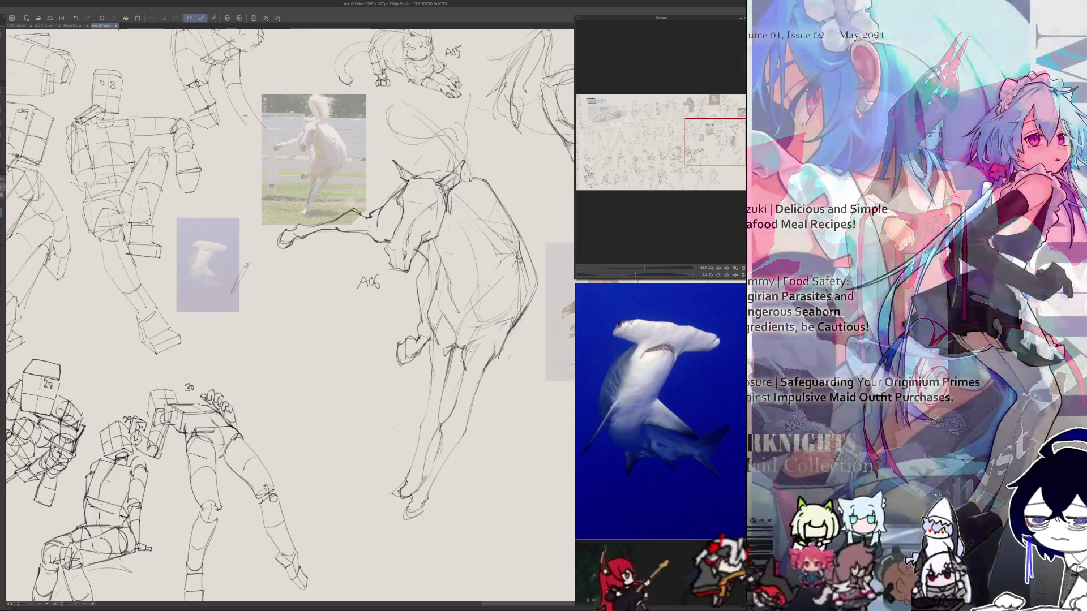
key("ctrl+z")
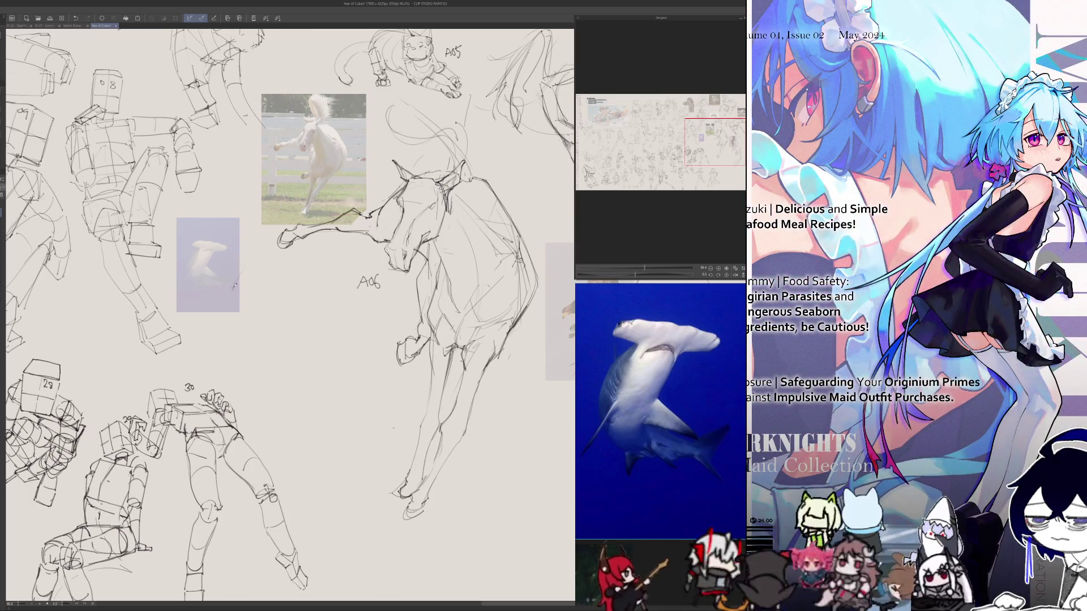
left_click_drag(233, 287, 251, 263)
key("h")
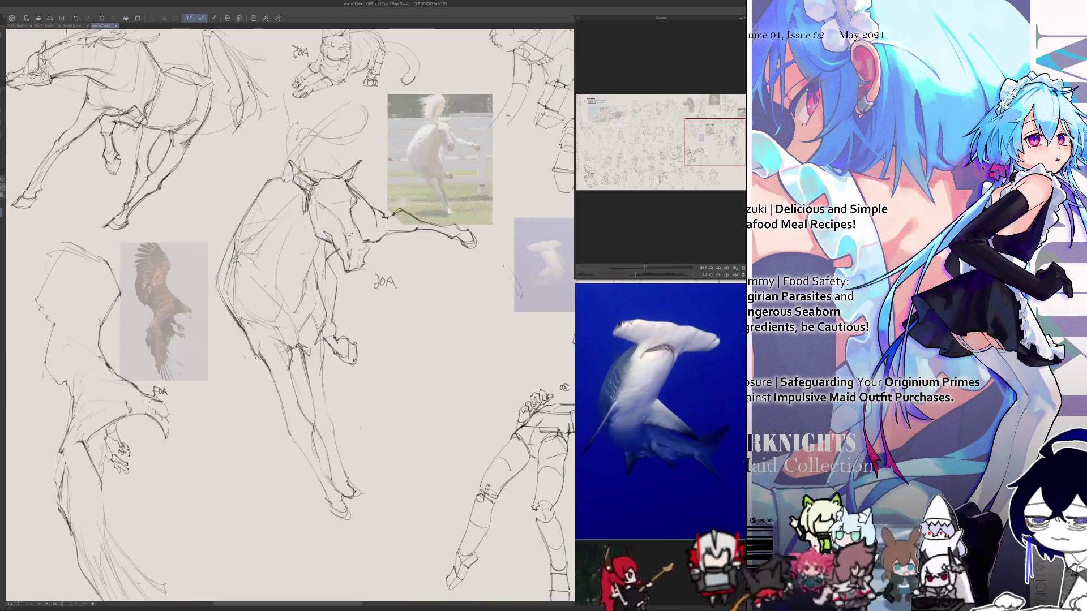
left_click_drag(501, 262, 404, 287)
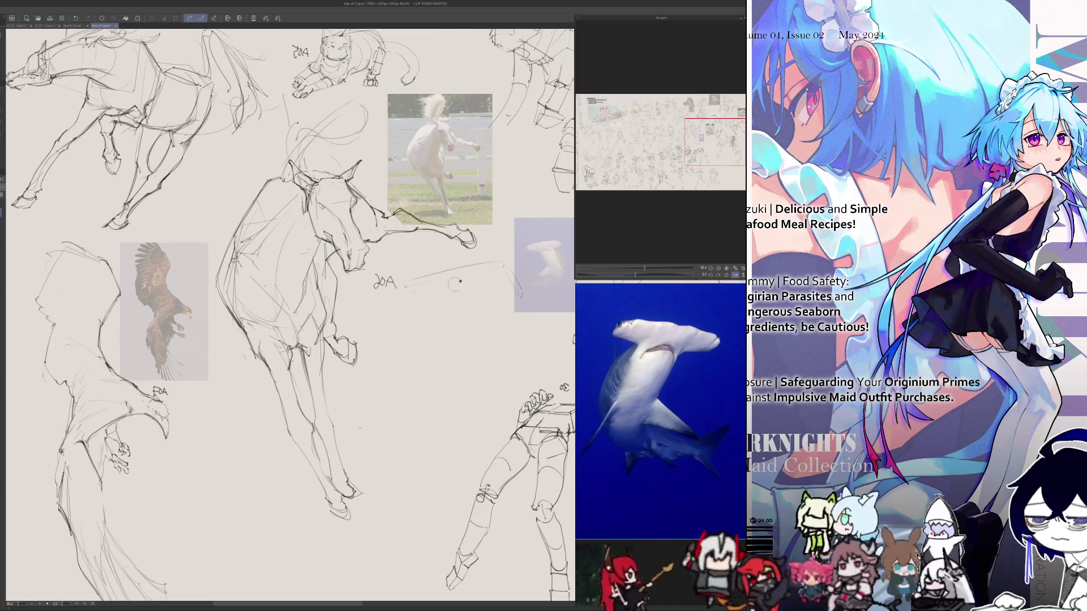
key("h")
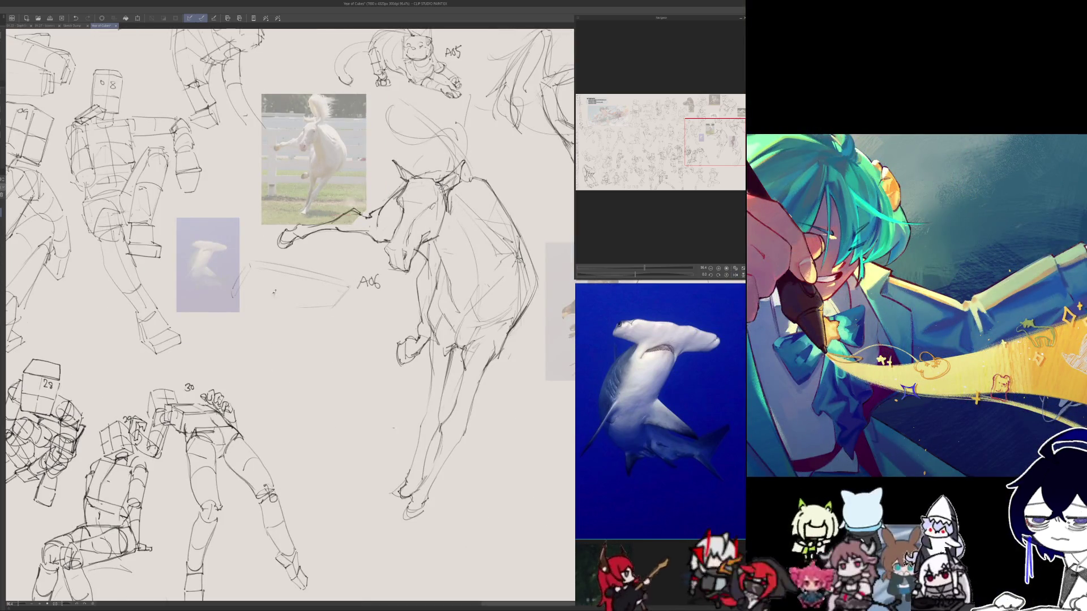
key("h")
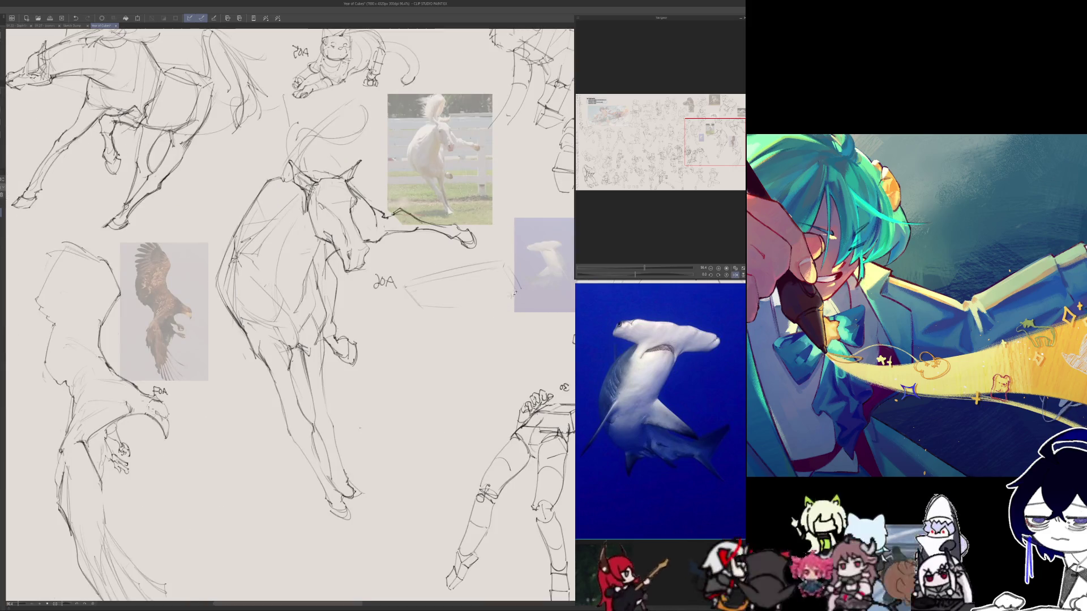
key("h")
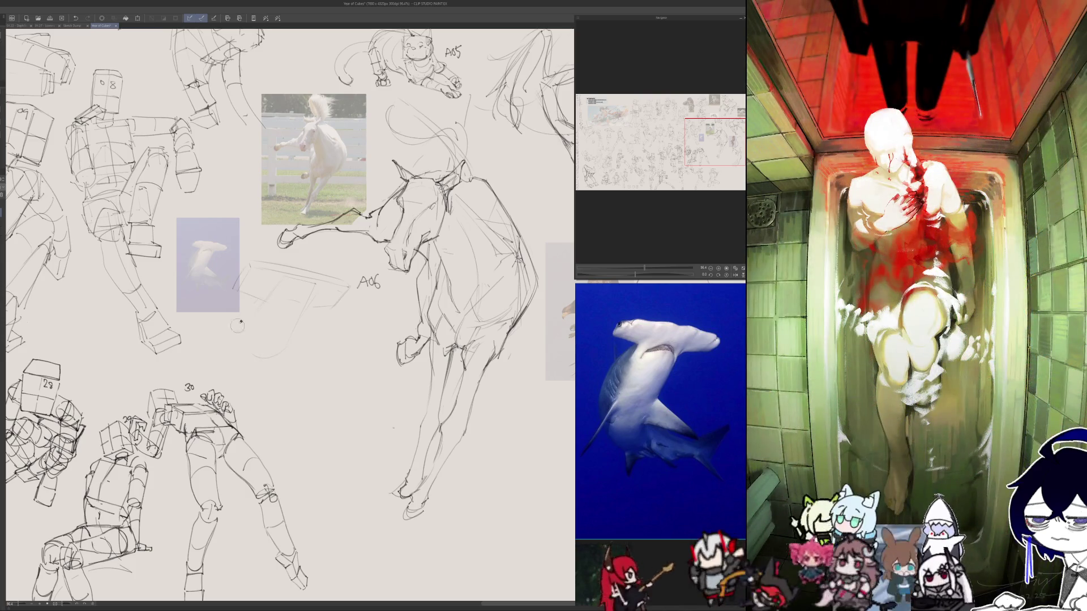
left_click_drag(243, 384, 248, 397)
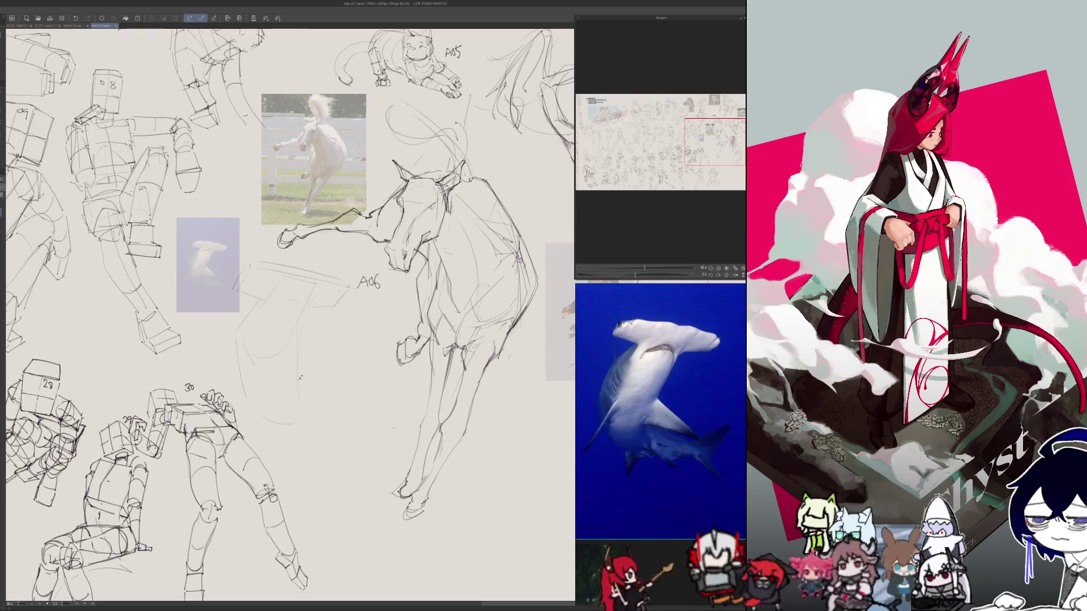
- Redraw the shark's body stroke and extend its outline downward, checking in mirrored view
key("h")
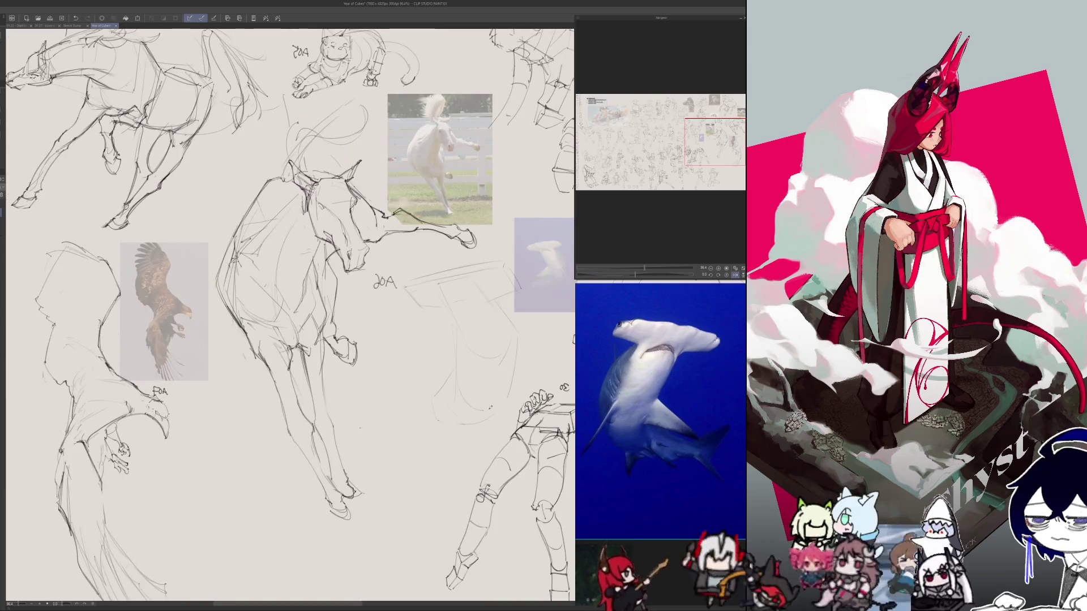
key("h")
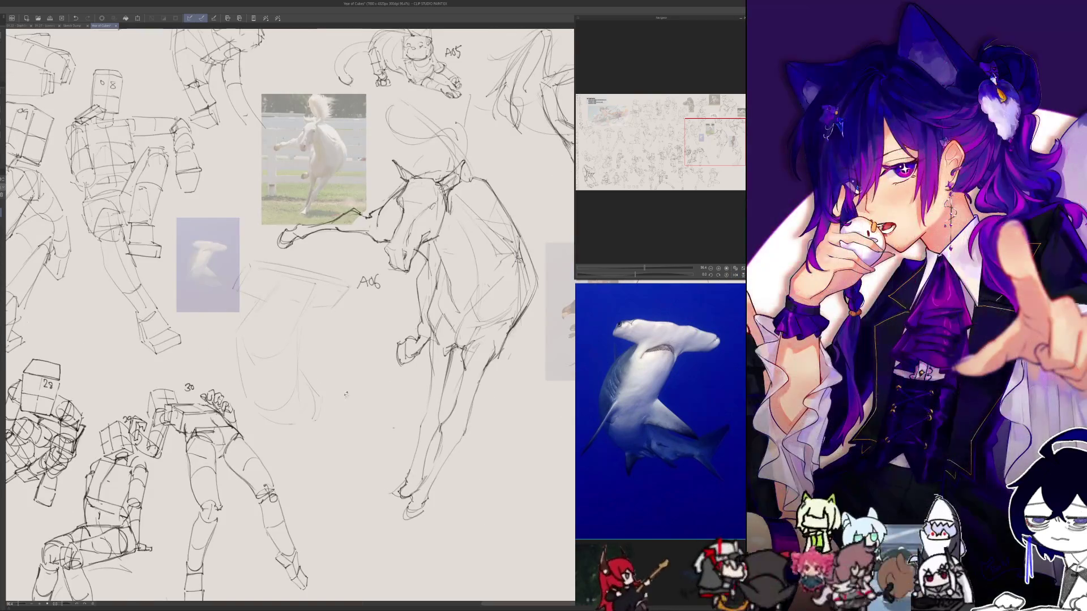
left_click_drag(314, 388, 381, 404)
key("ctrl+z")
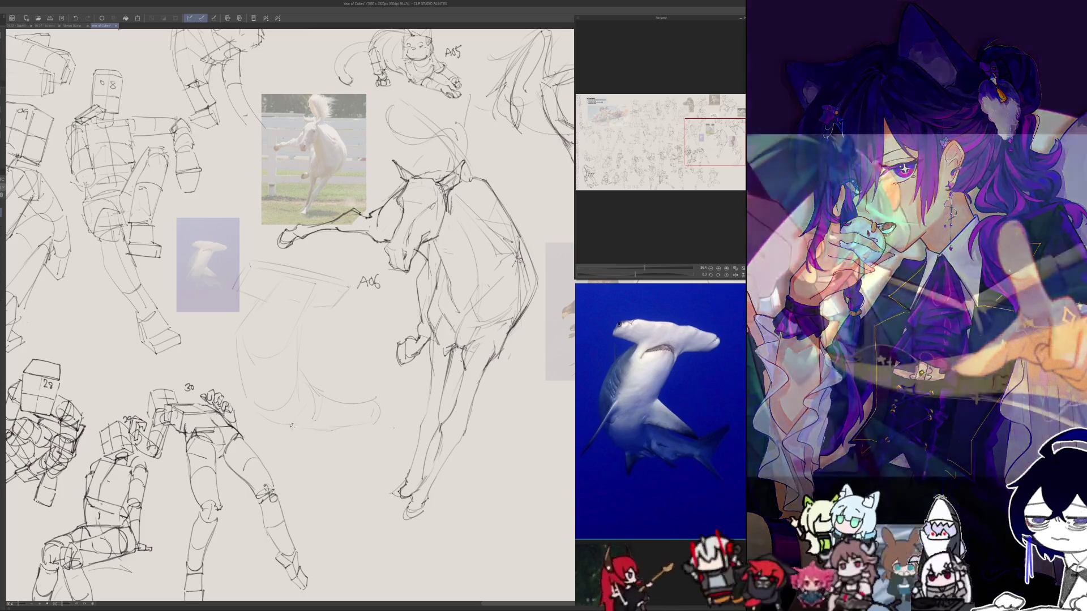
key("h")
key("h")
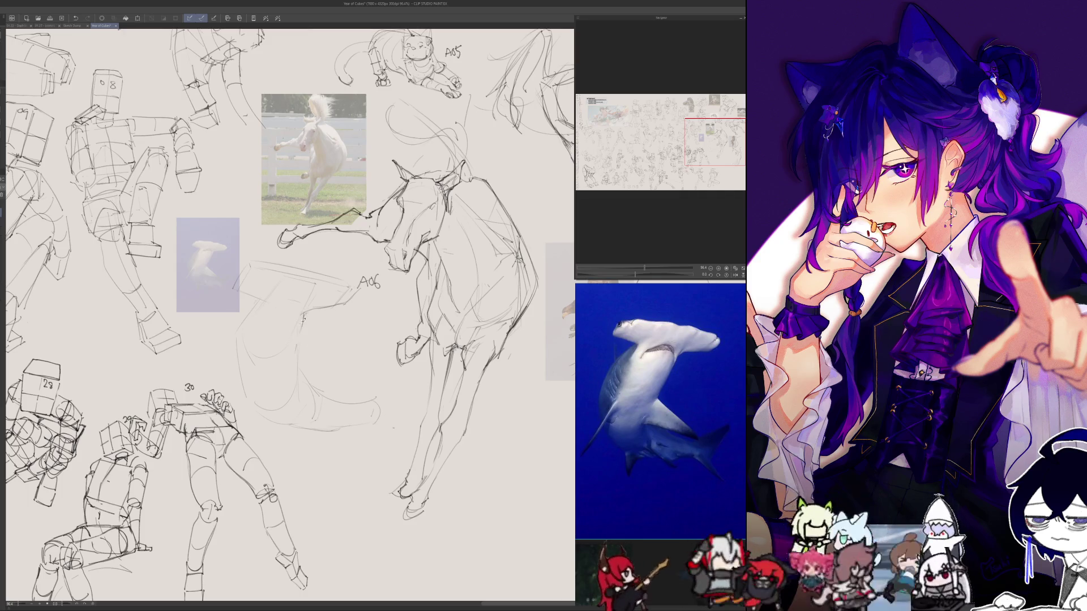
left_click_drag(306, 321, 296, 345)
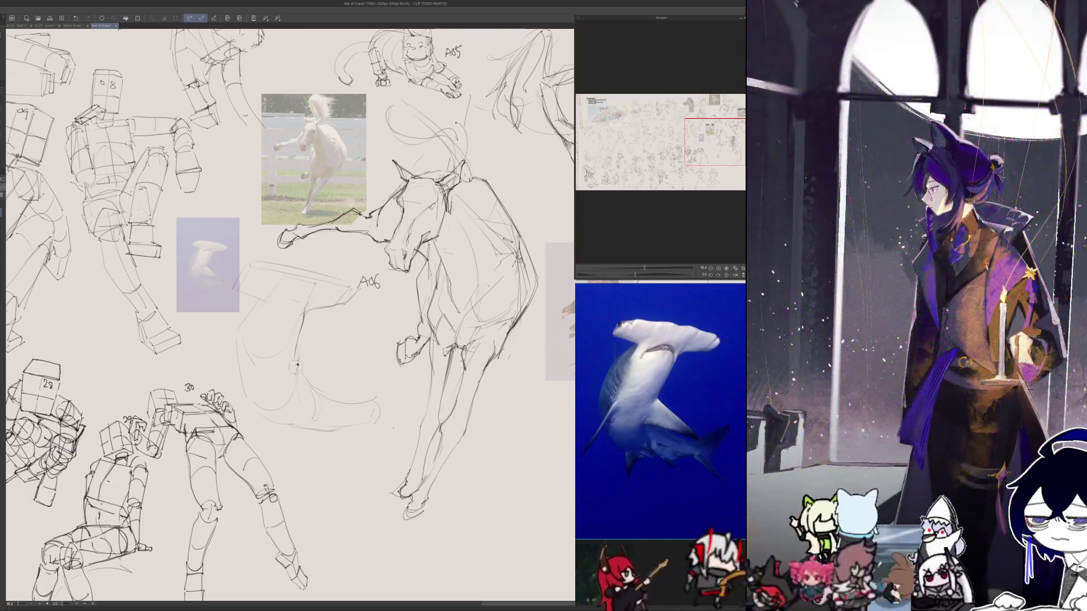
left_click_drag(298, 346, 291, 378)
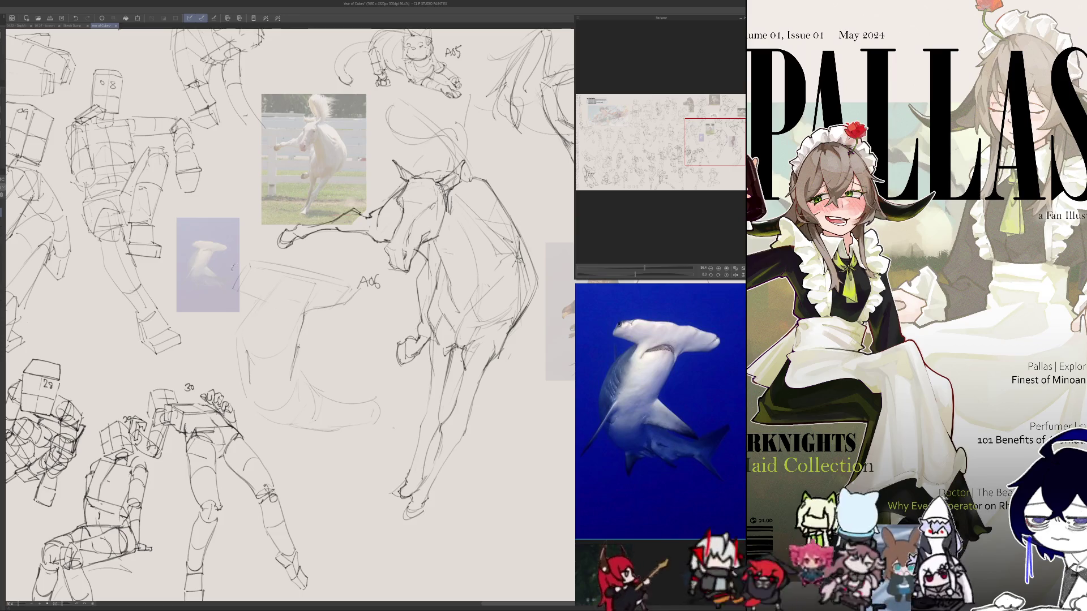
- Transform the selected sketch lines, add a stroke, and pan to blank space, undoing a stray stroke
mouse_move(232, 268)
left_mouse_down()
mouse_move(243, 413)
mouse_move(396, 421)
mouse_move(314, 317)
mouse_move(267, 313)
left_mouse_up()
key("ctrl+t")
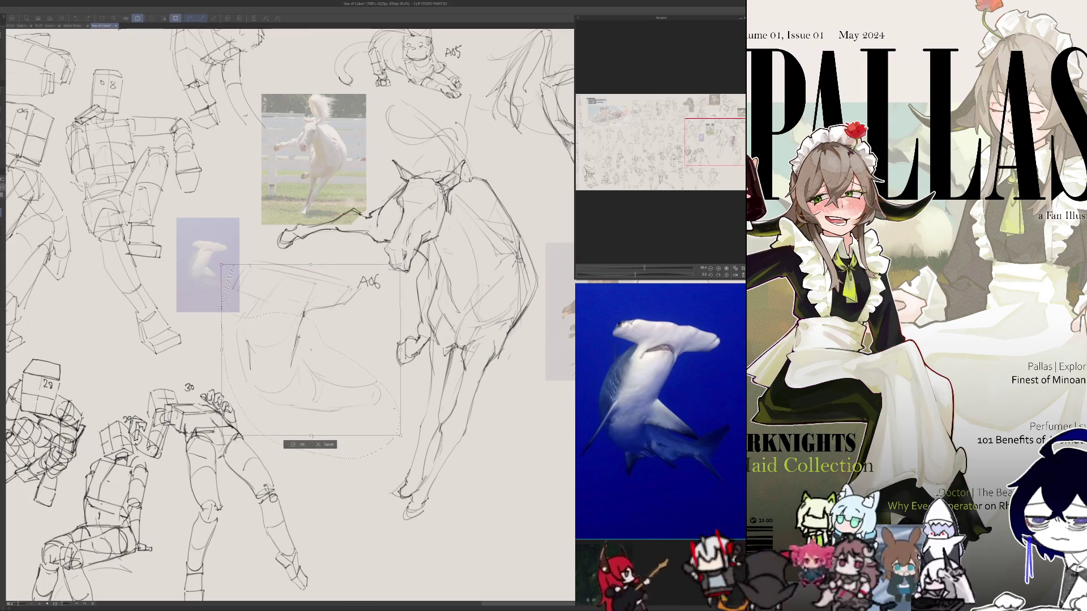
key("Return")
key("ctrl+d")
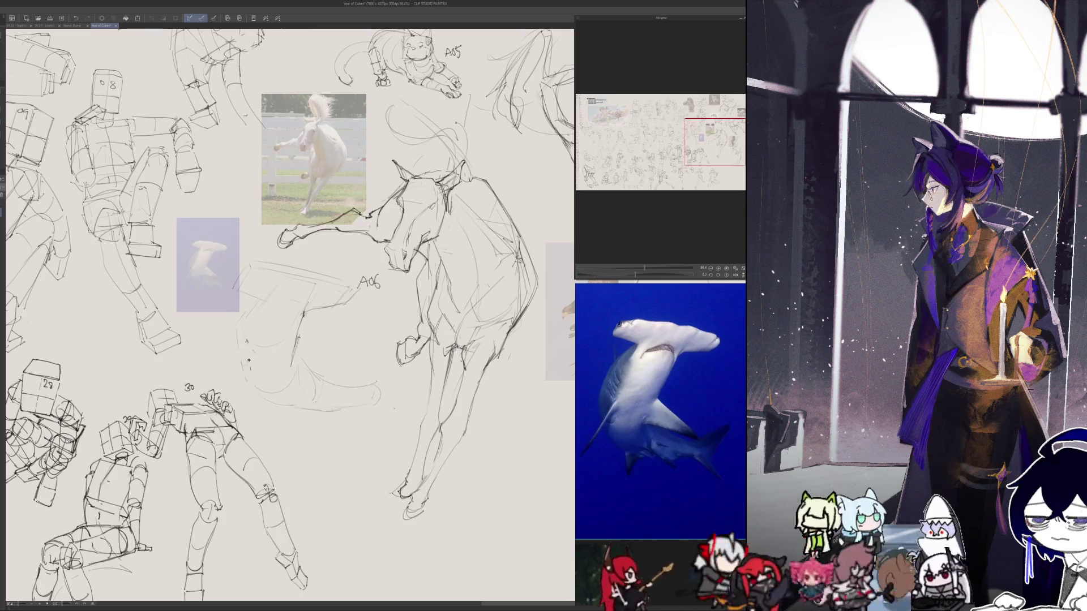
left_click_drag(246, 342, 225, 391)
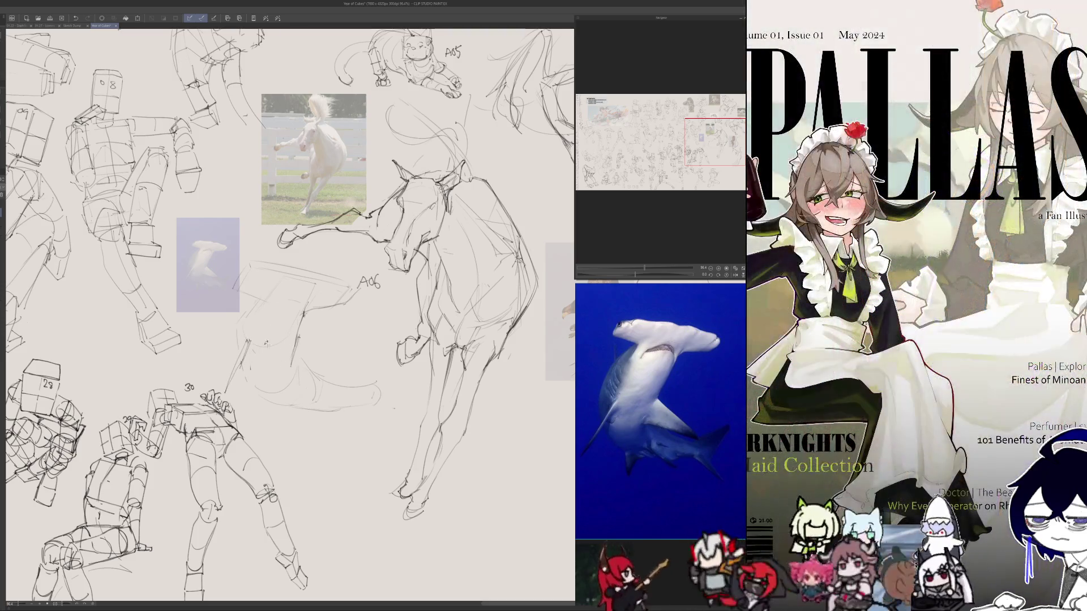
mouse_move(487, 572)
left_mouse_down()
mouse_move(358, 361)
mouse_move(337, 388)
mouse_move(283, 359)
mouse_move(269, 403)
mouse_move(309, 399)
mouse_move(309, 372)
left_mouse_up()
key("ctrl+z")
- Sketch three more boxes in a row left of the cubes, undoing and redrawing faulty edges
scroll(341, 346, "up", 2)
key("ctrl+z")
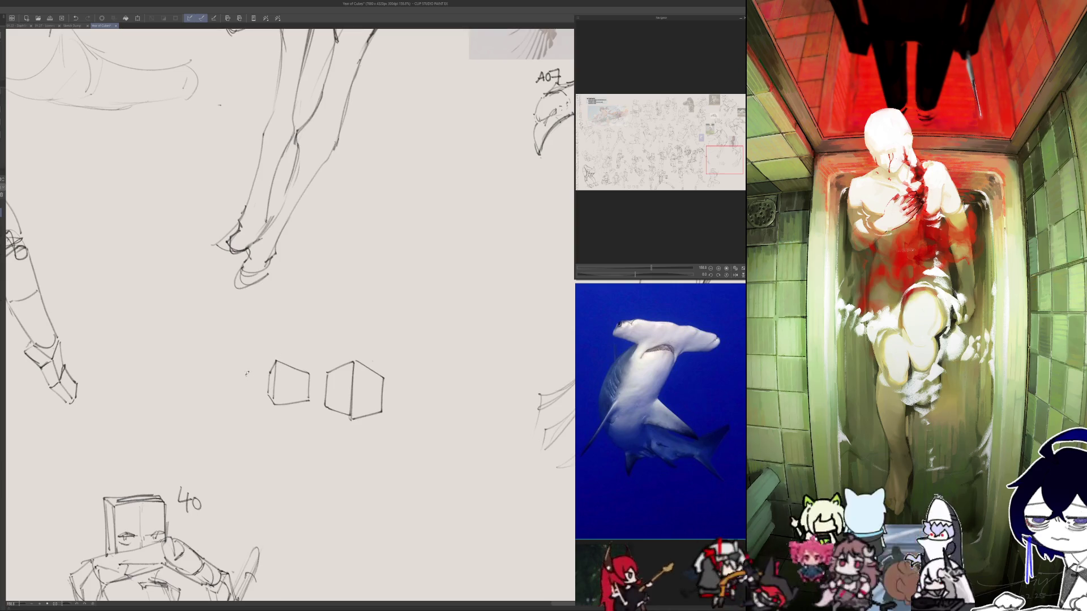
mouse_move(226, 365)
left_mouse_down()
mouse_move(226, 399)
mouse_move(257, 367)
left_mouse_up()
mouse_move(256, 367)
left_mouse_down()
mouse_move(257, 401)
mouse_move(229, 363)
left_mouse_up()
key("ctrl+z")
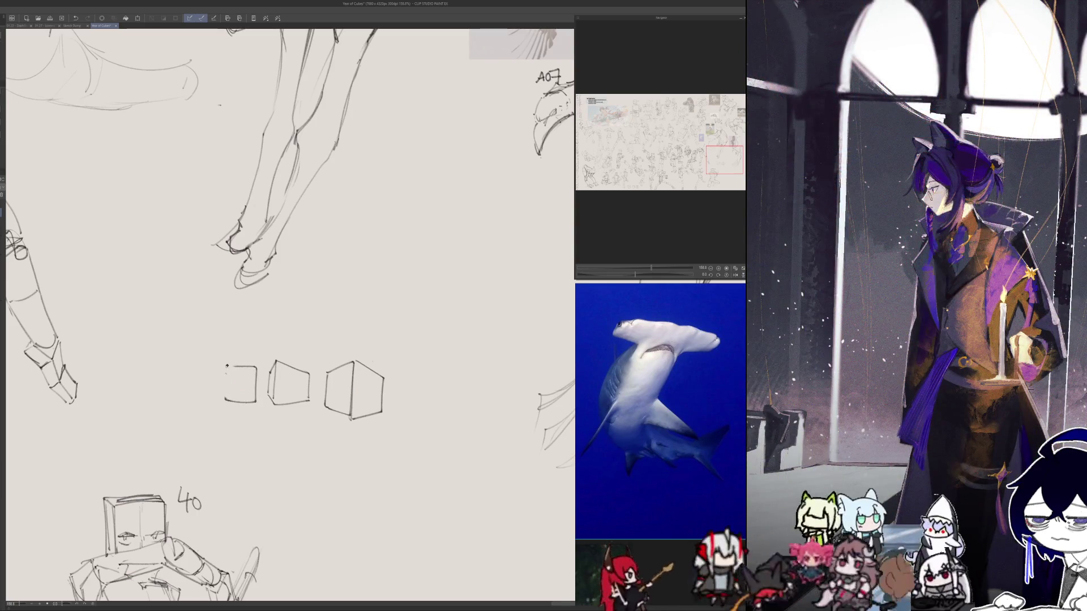
key("ctrl+z")
key("ctrl+z")
key("ctrl+z")
mouse_move(229, 360)
left_mouse_down()
mouse_move(254, 363)
mouse_move(223, 397)
mouse_move(254, 398)
left_mouse_up()
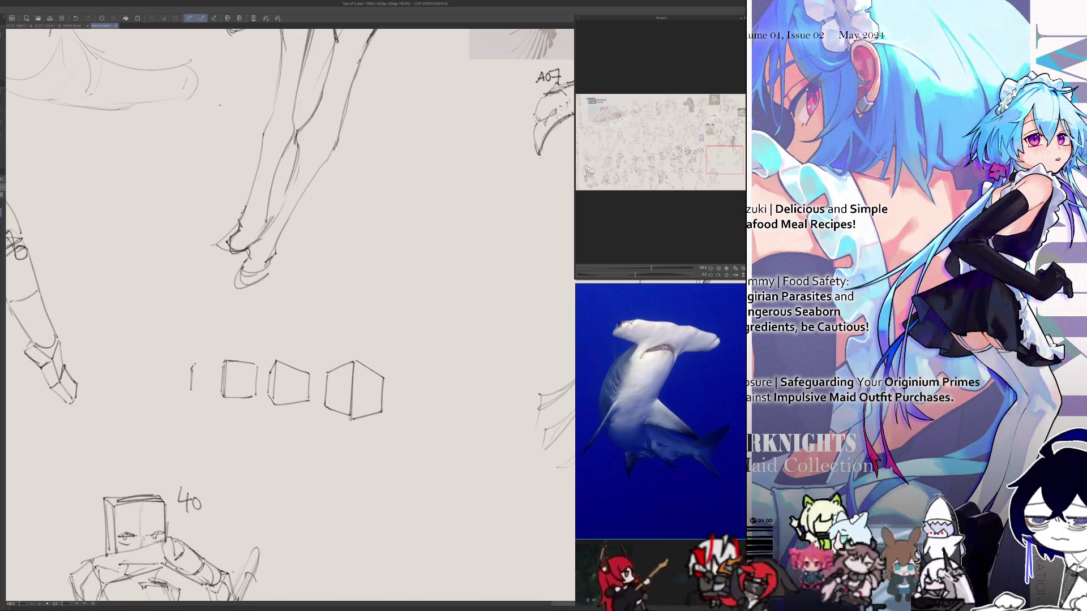
mouse_move(192, 365)
left_mouse_down()
mouse_move(222, 362)
mouse_move(221, 396)
mouse_move(192, 397)
mouse_move(151, 364)
mouse_move(152, 393)
left_mouse_up()
left_click_drag(151, 393, 183, 393)
mouse_move(183, 365)
left_mouse_down()
mouse_move(184, 392)
mouse_move(144, 340)
left_mouse_up()
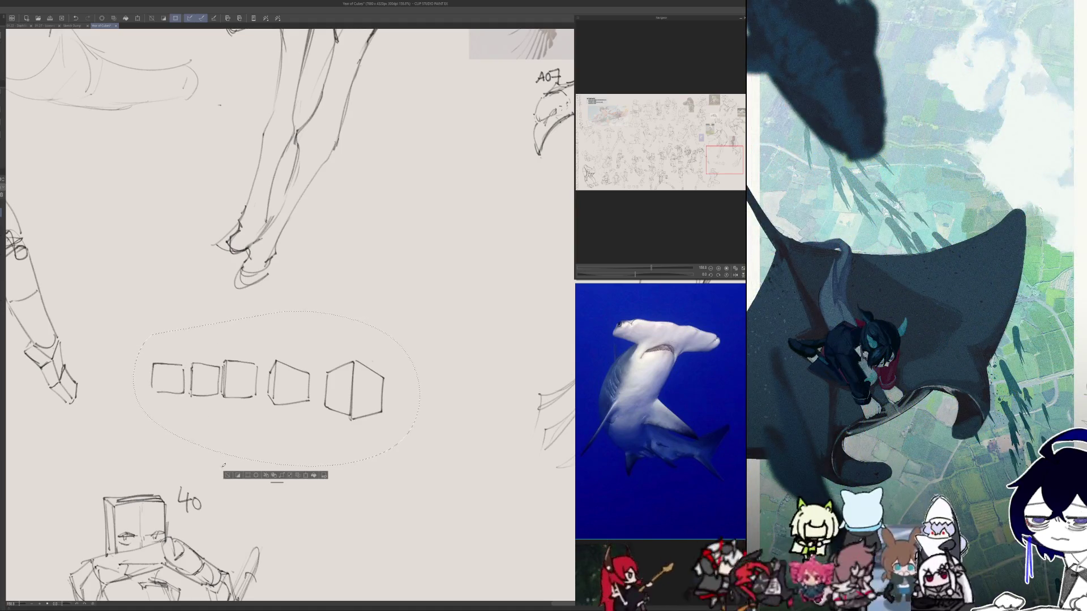
- Delete the practice boxes, return to the A06 shark, and add a stroke checked in mirrored view
key("Delete")
left_click_drag(211, 421, 341, 585)
left_click_drag(218, 205, 293, 316)
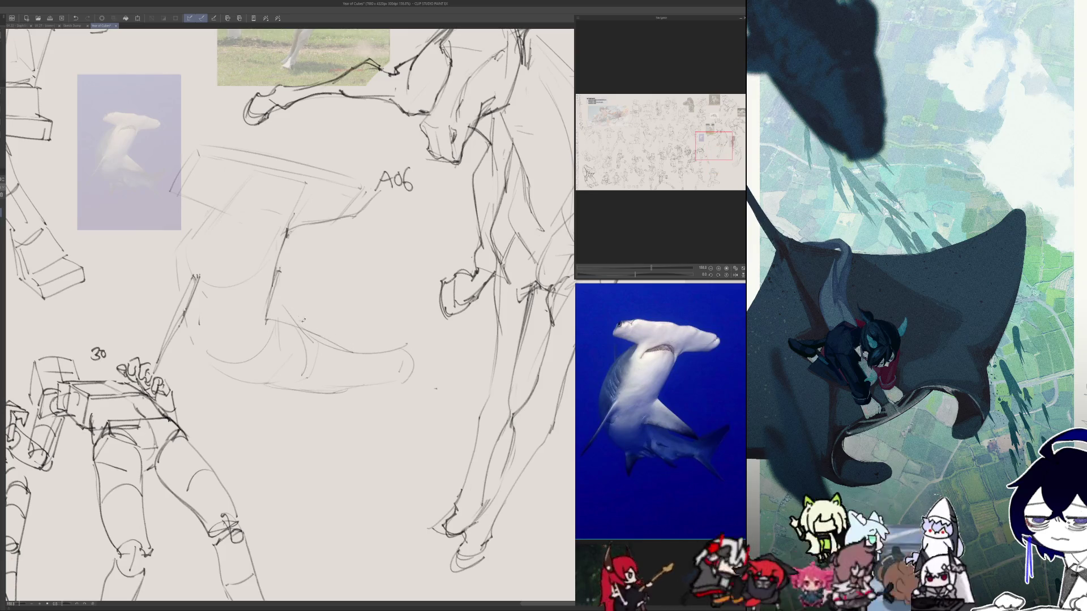
key("h")
left_click_drag(475, 272, 403, 343)
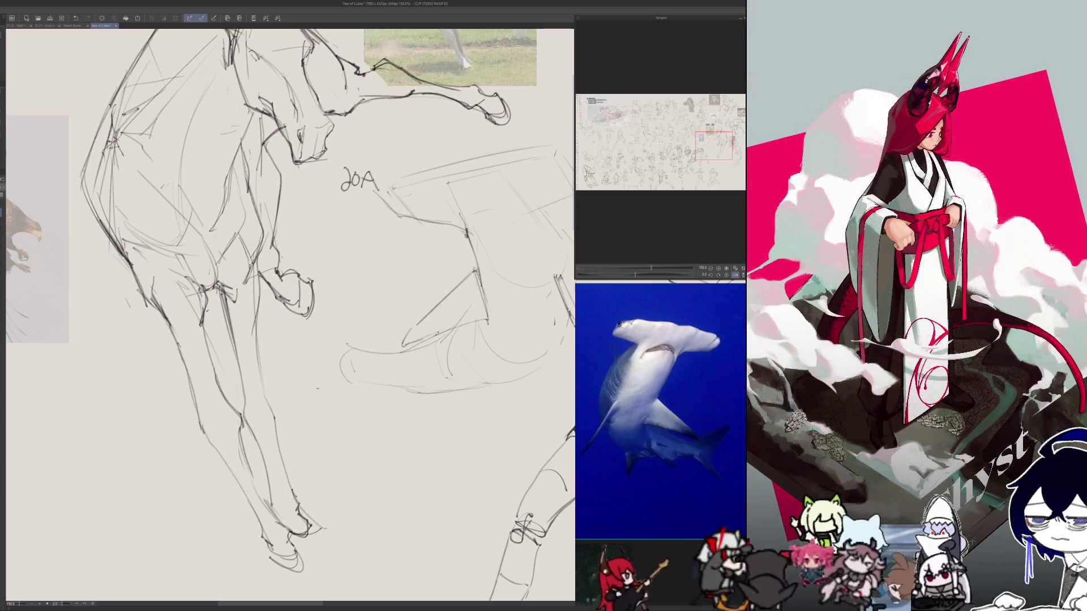
key("h")
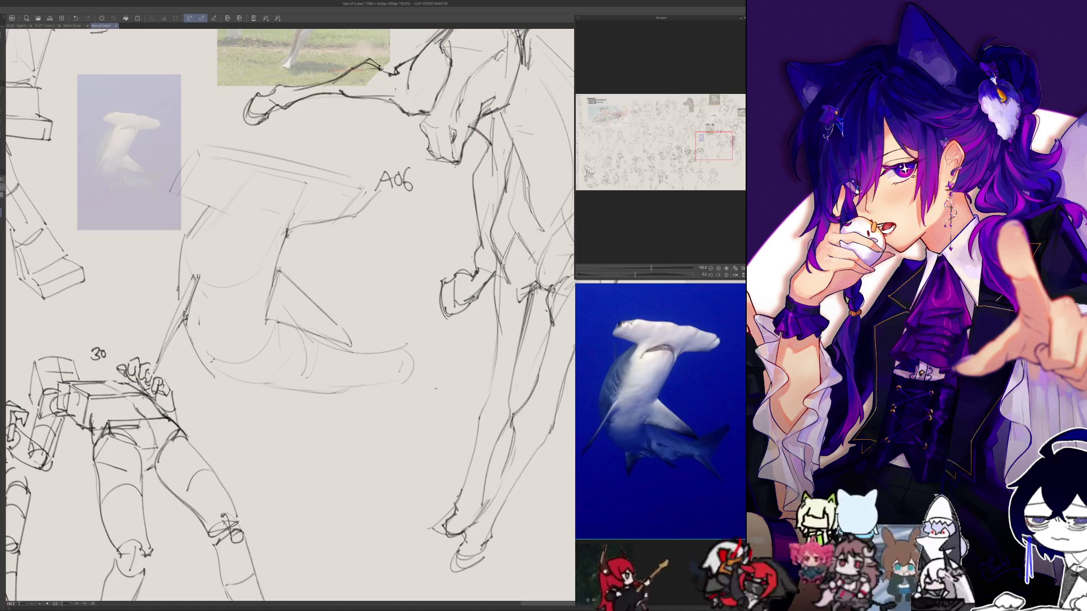
key("h")
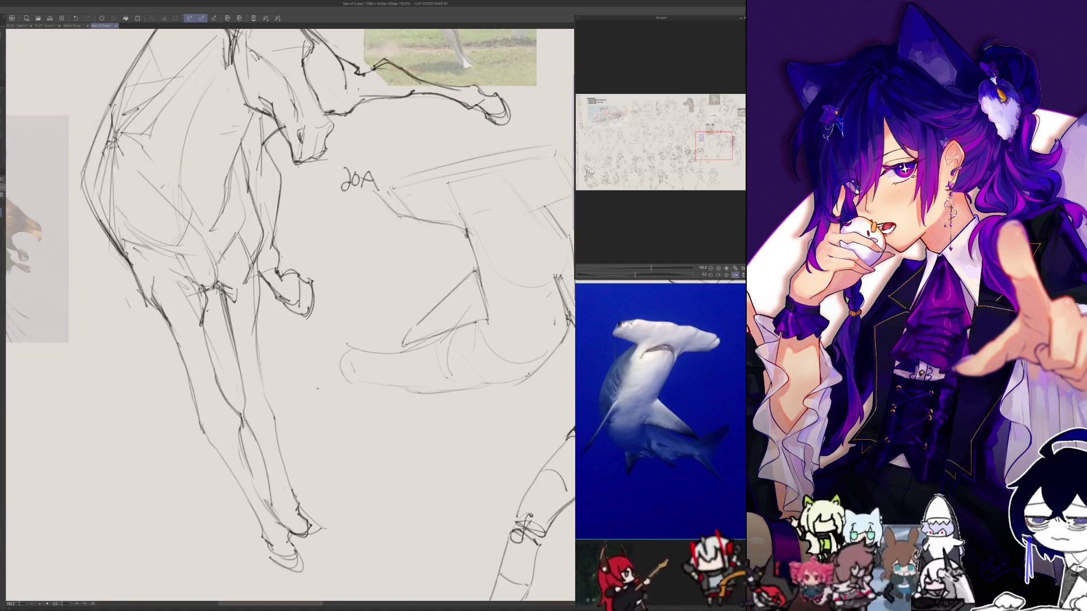
key("h")
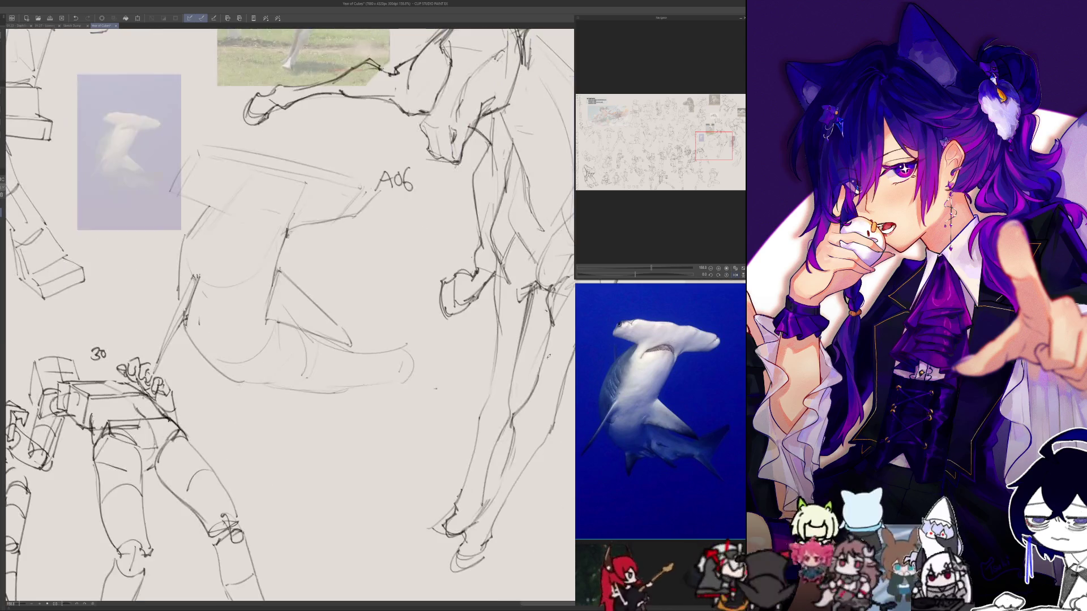
left_click_drag(237, 191, 237, 313)
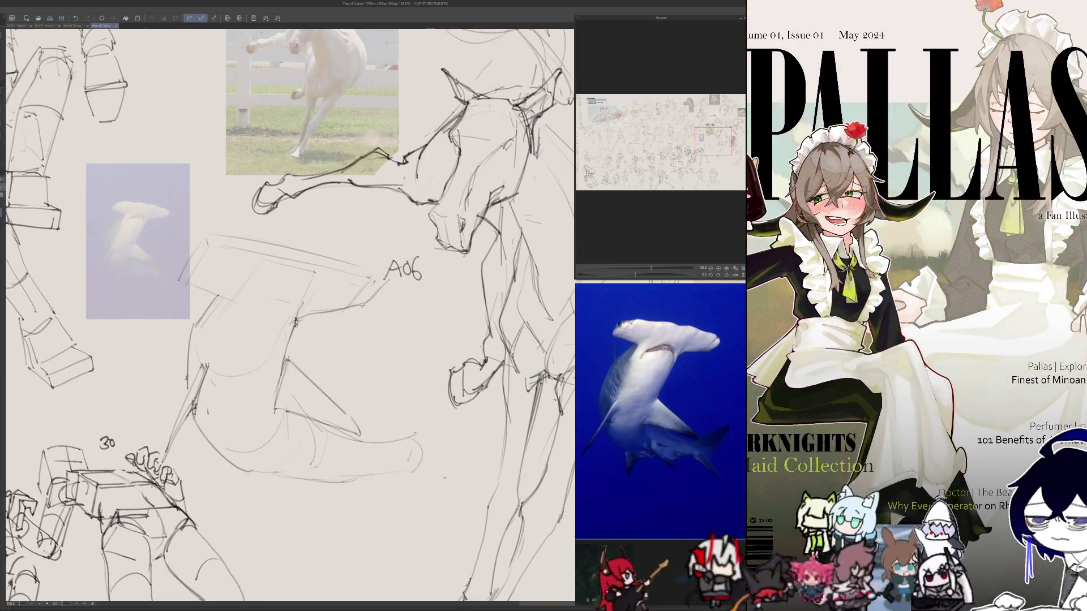
- Redraw the shark's long body line and add strokes for the T-shaped head, comparing mirrored views
left_click_drag(303, 295, 287, 359)
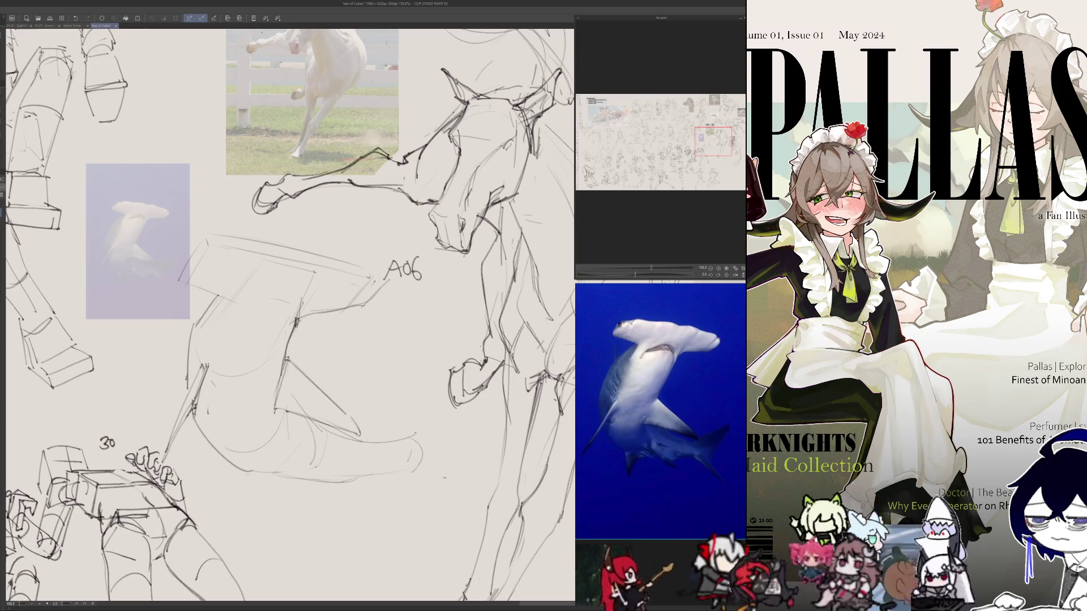
key("ctrl+z")
key("ctrl+z")
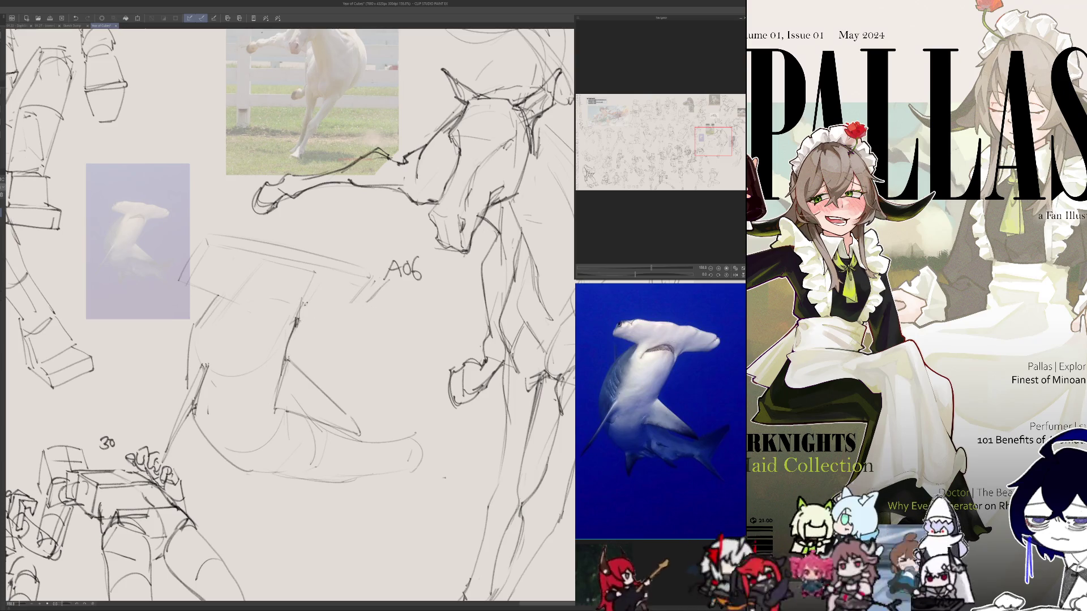
left_click_drag(304, 293, 293, 337)
mouse_move(304, 298)
left_mouse_down()
mouse_move(313, 310)
mouse_move(384, 286)
left_mouse_up()
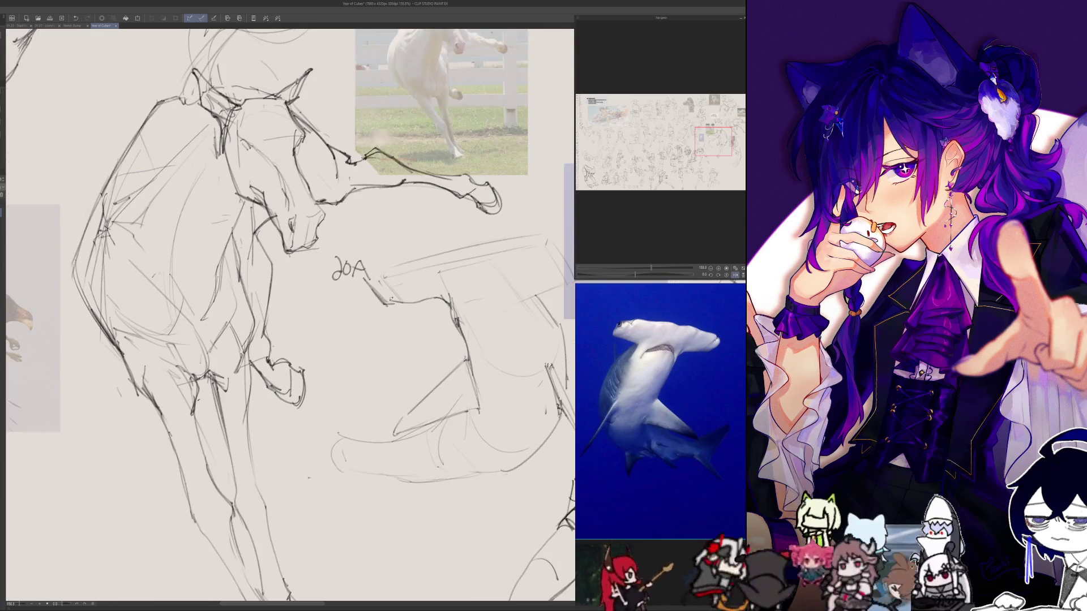
mouse_move(259, 287)
left_mouse_down()
mouse_move(294, 297)
mouse_move(290, 333)
left_mouse_up()
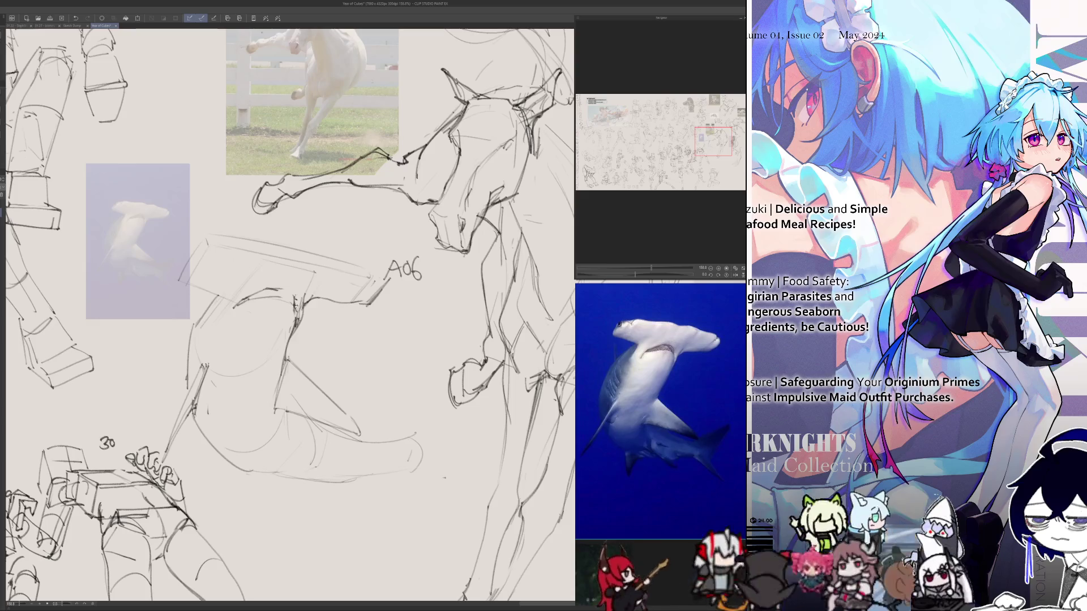
key("h")
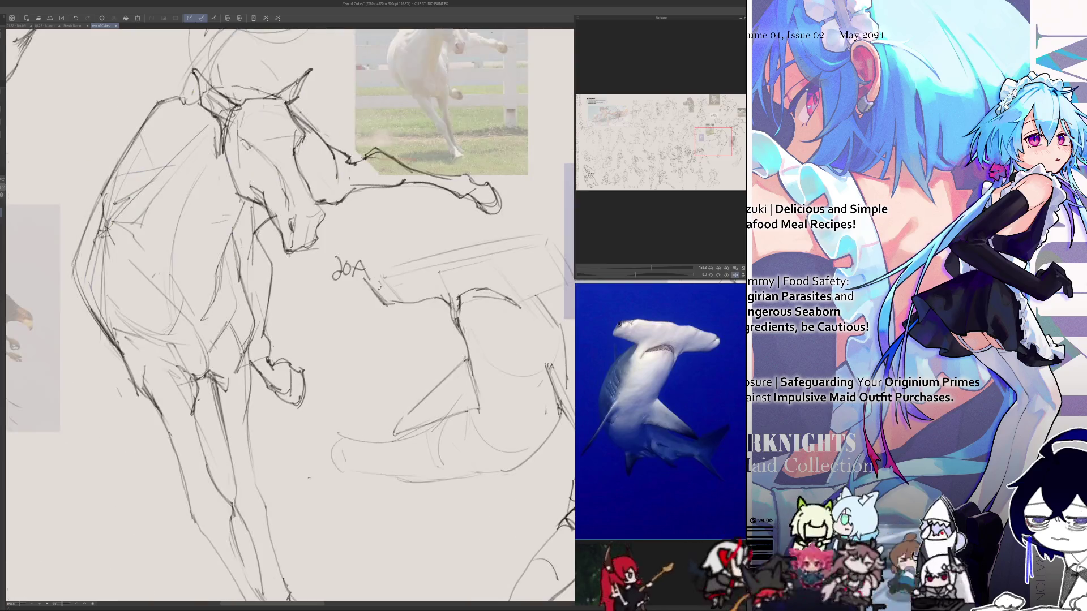
key("h")
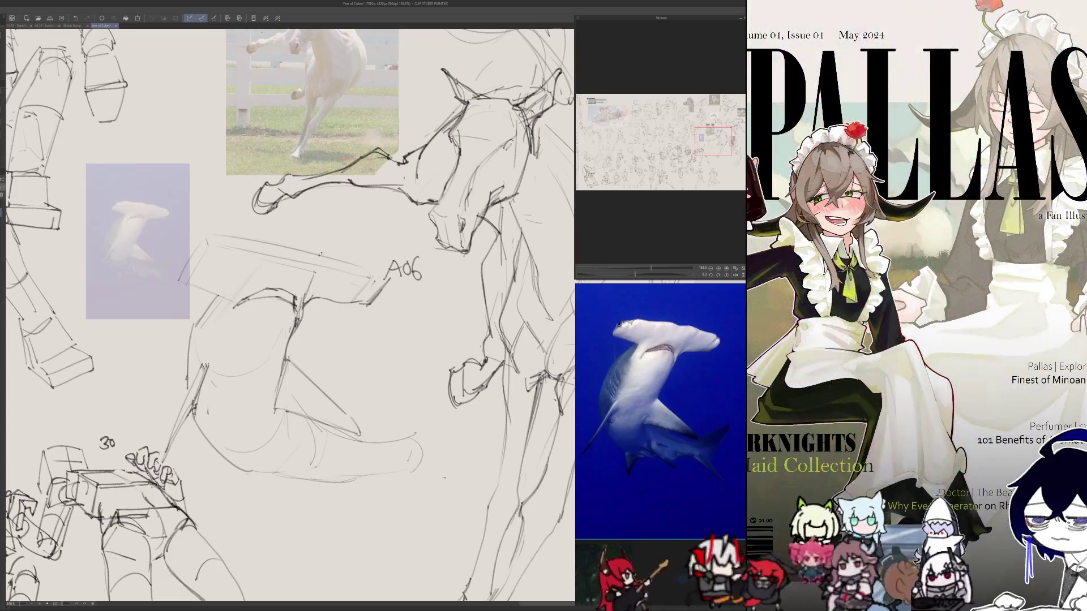
left_click_drag(321, 261, 317, 272)
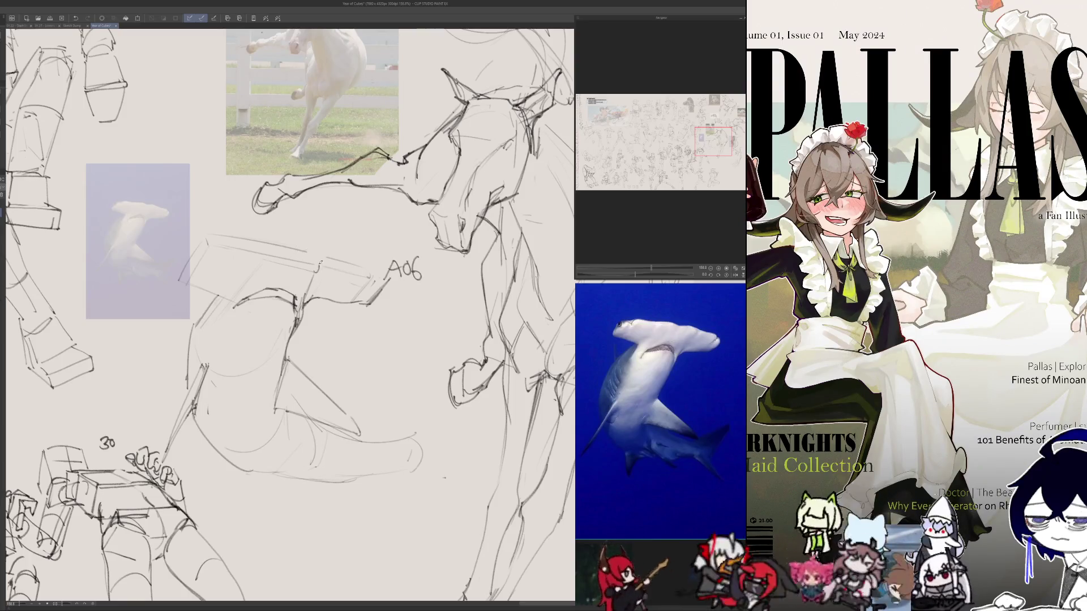
key("ctrl+z")
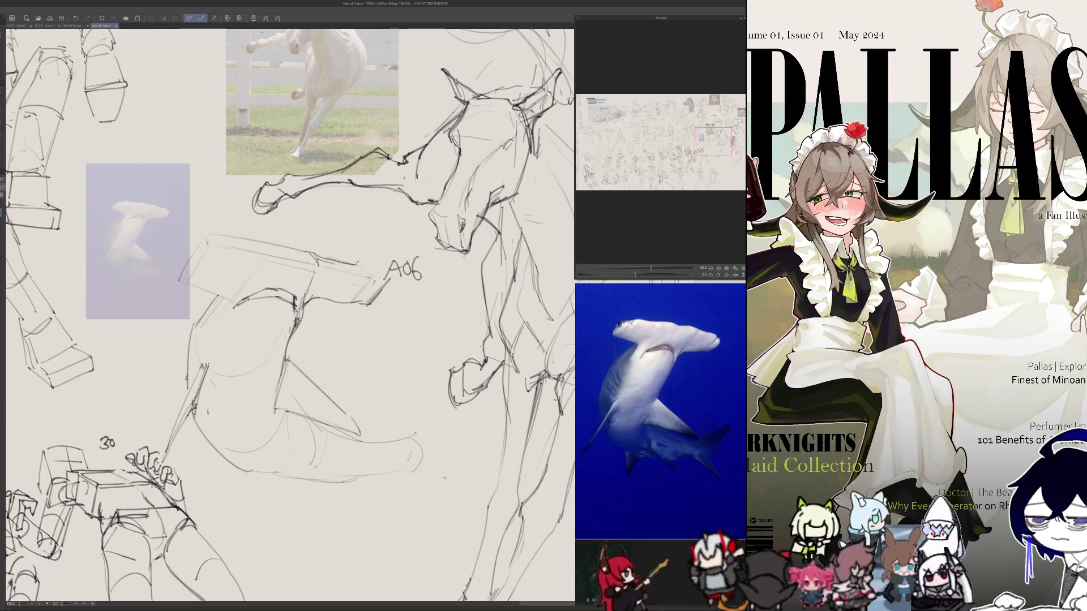
key("h")
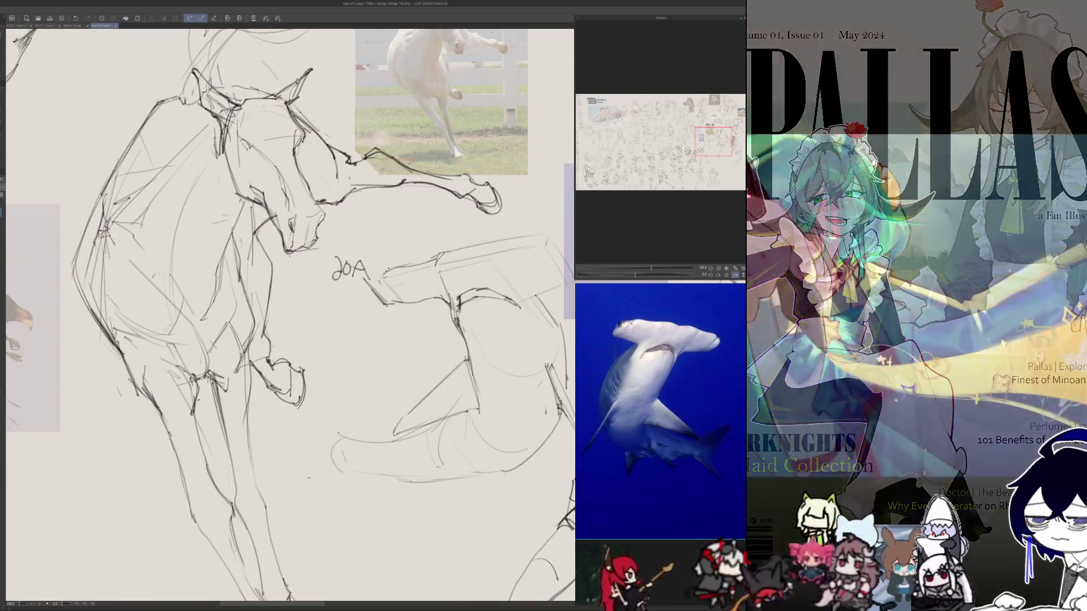
key("h")
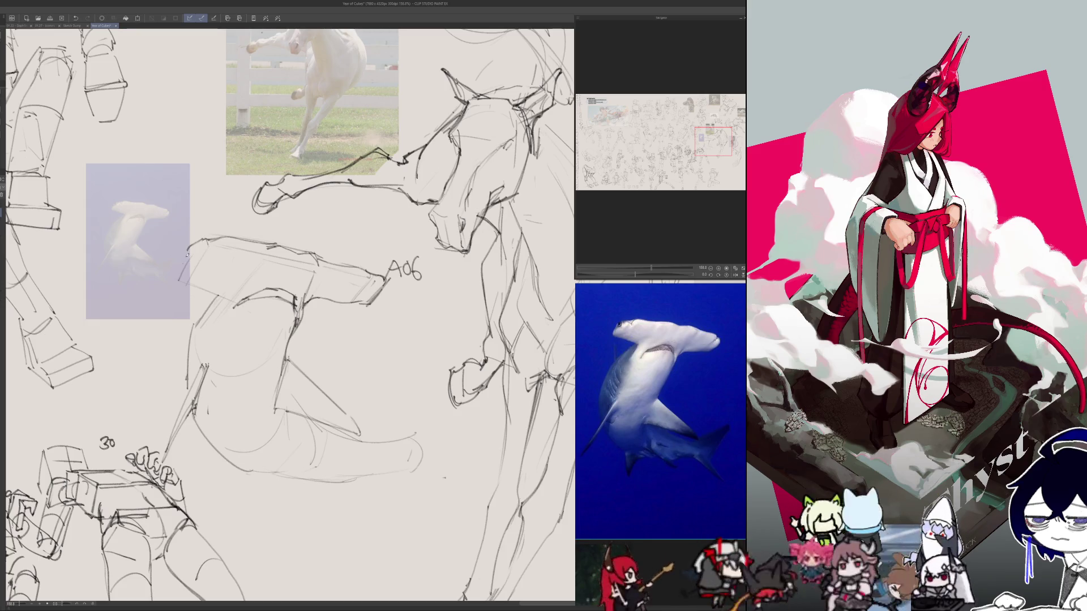
key("h")
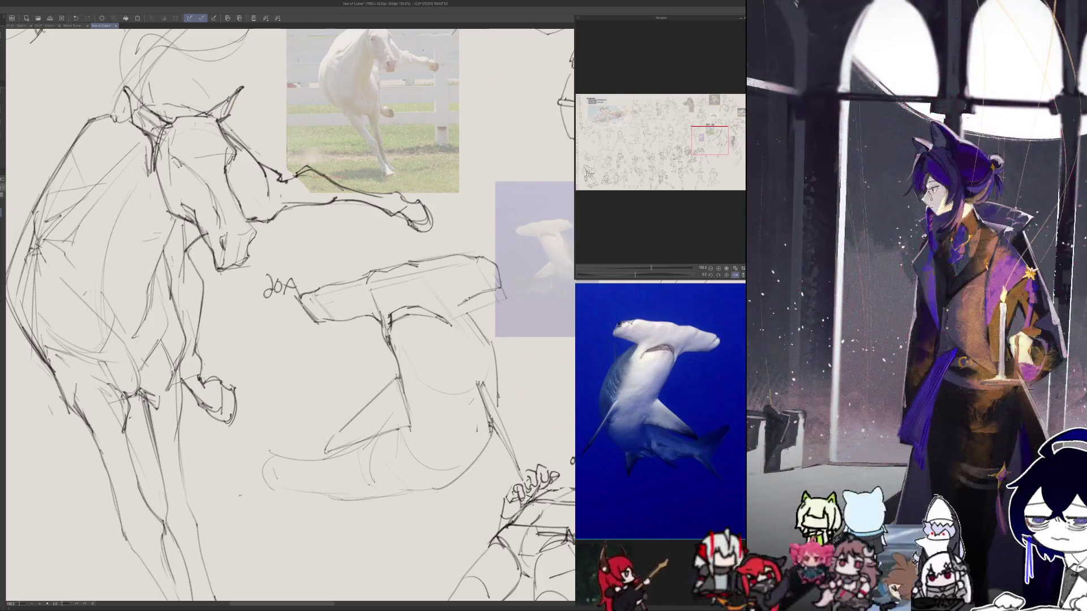
key("h")
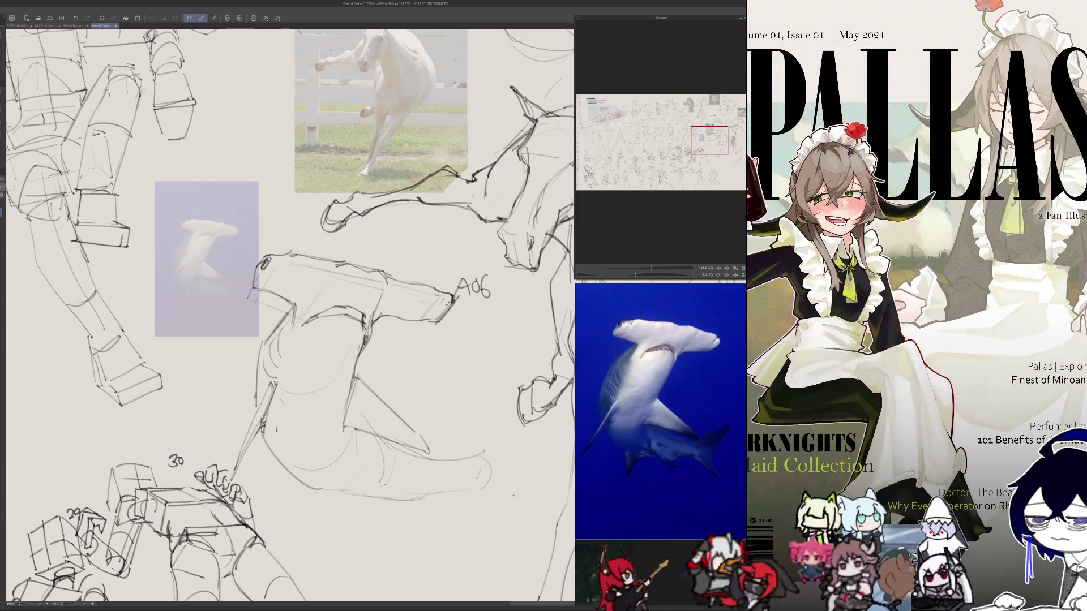
left_click_drag(283, 312, 243, 263)
- Draw and redraw a diagonal stroke on the shark's body, checking it in mirrored view
key("h")
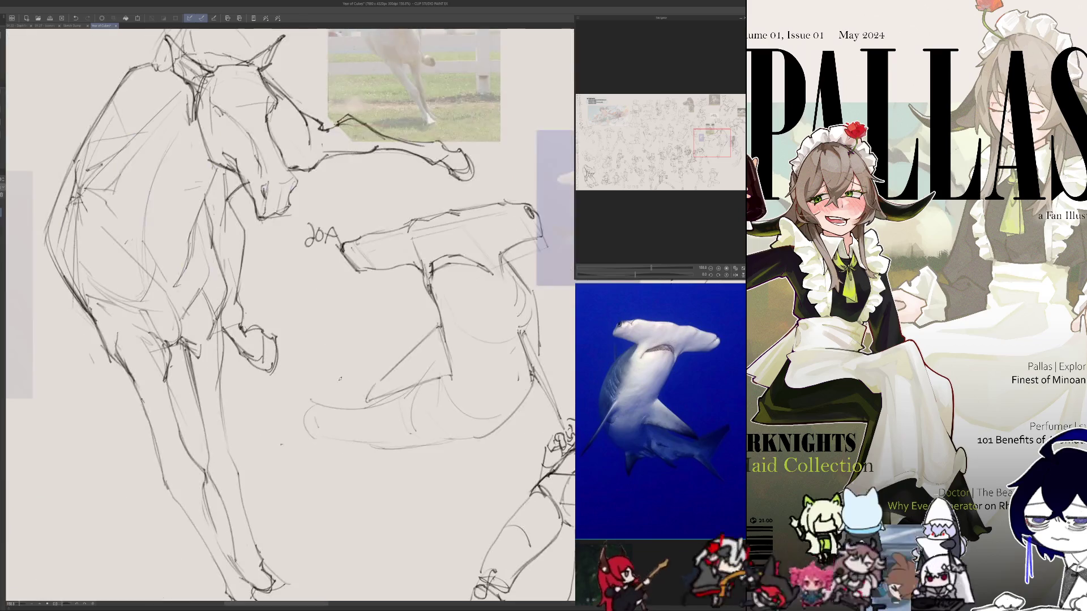
key("h")
mouse_move(390, 399)
left_mouse_down()
mouse_move(331, 407)
mouse_move(387, 372)
left_mouse_up()
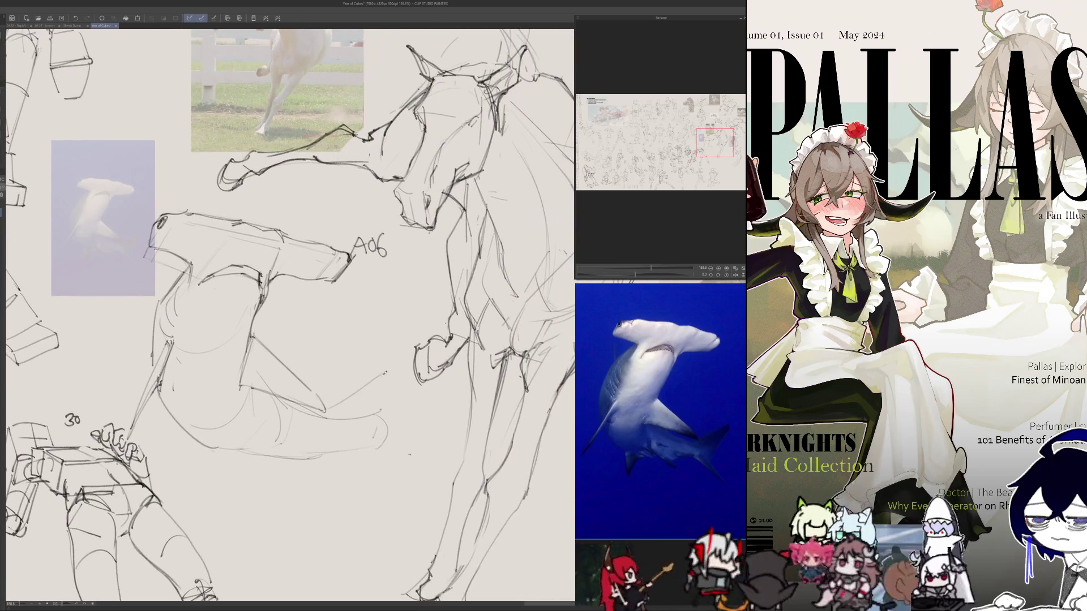
left_click_drag(333, 407, 379, 377)
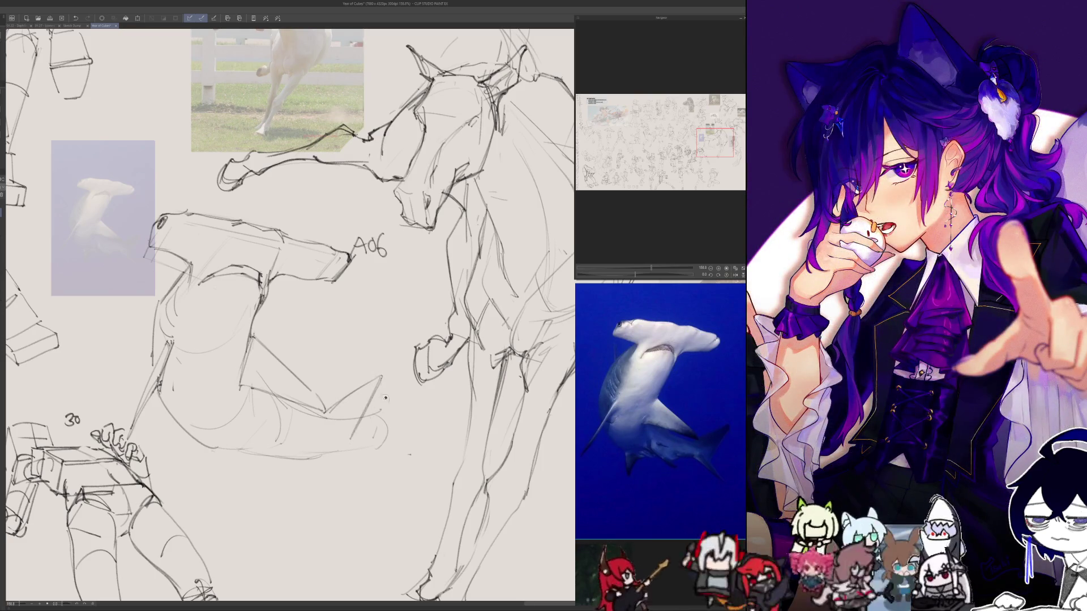
key("h")
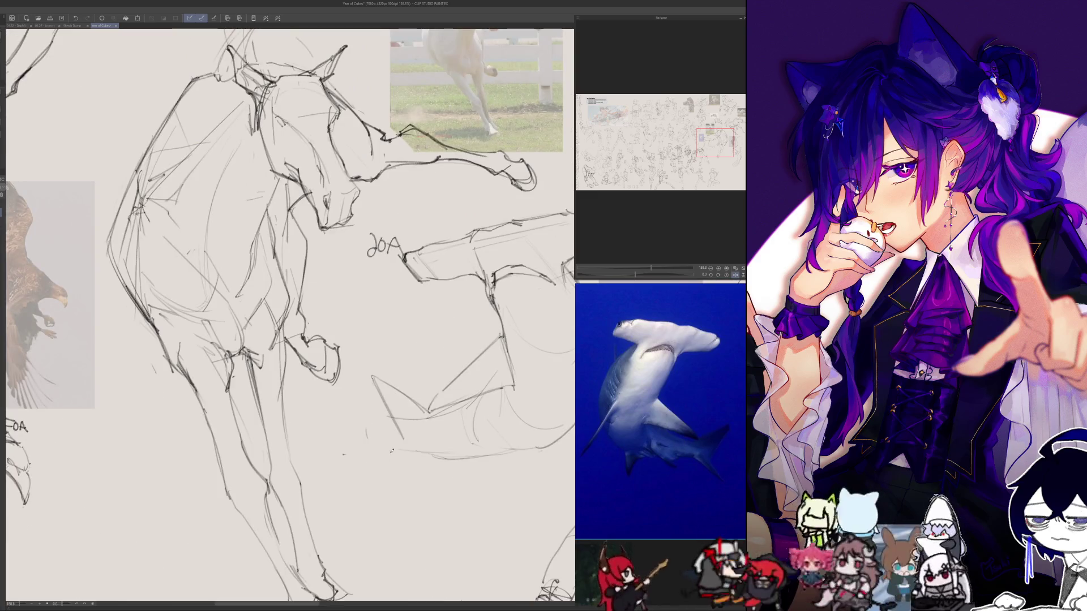
key("h")
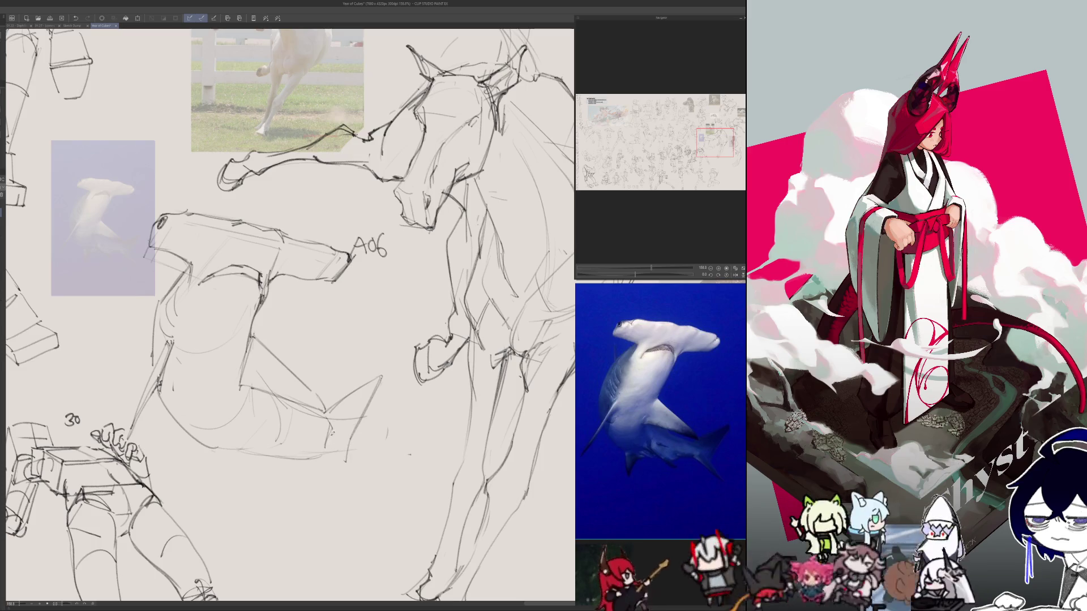
- Add strokes near the tail to form the forked tail fin, verifying in mirrored view
left_click_drag(327, 445, 305, 451)
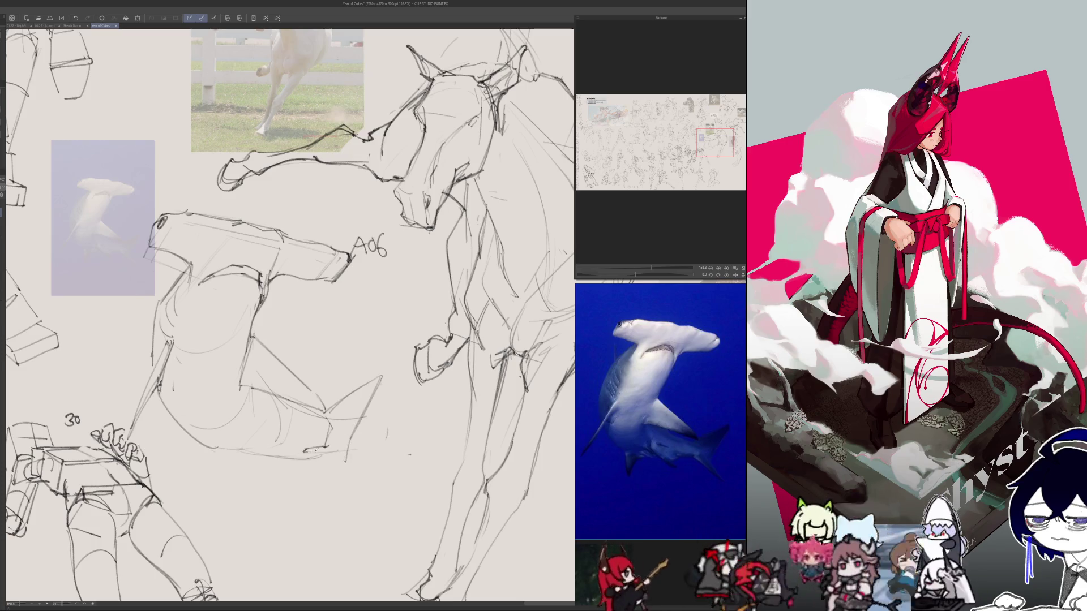
key("h")
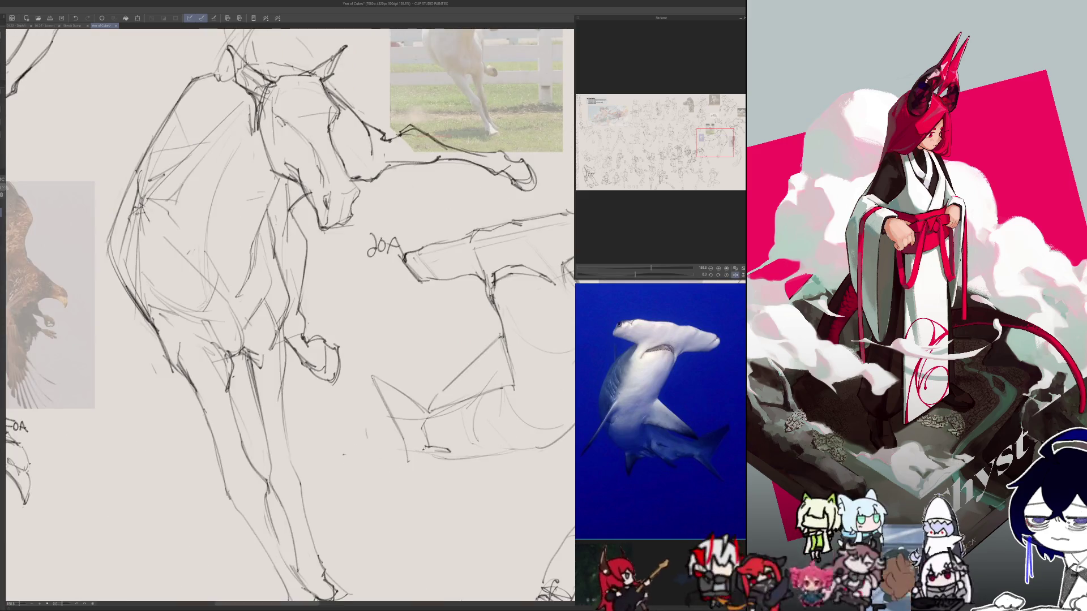
left_click_drag(447, 452, 385, 495)
key("h")
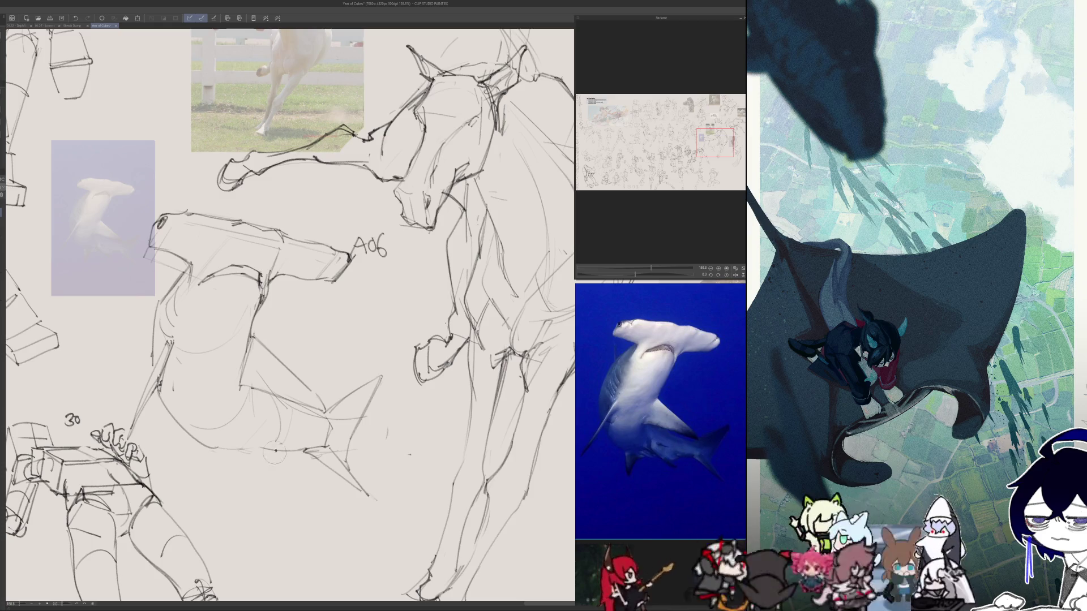
key("h")
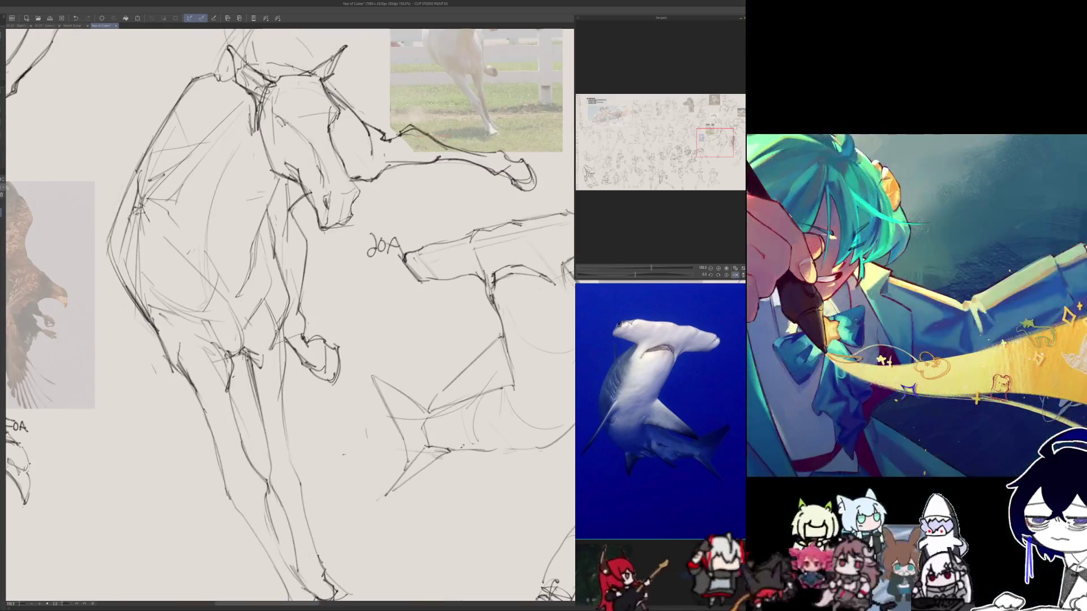
key("h")
scroll(289, 315, "right", 5)
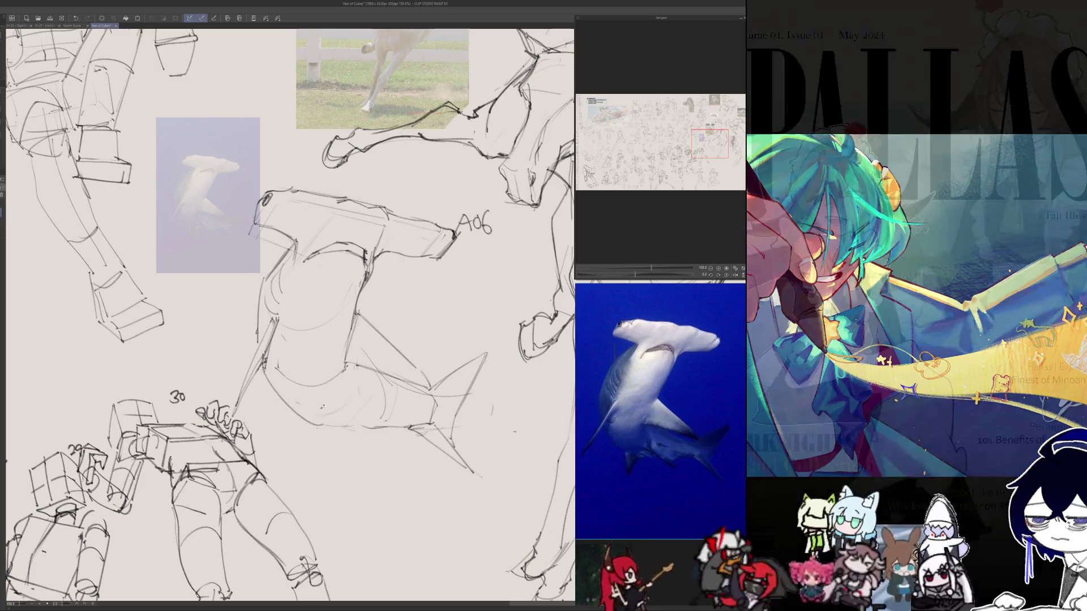
- Add a short stroke to the shark's lower body plus a small detail stroke, reviewing it mirrored
mouse_move(297, 416)
left_mouse_down()
mouse_move(312, 433)
mouse_move(309, 454)
left_mouse_up()
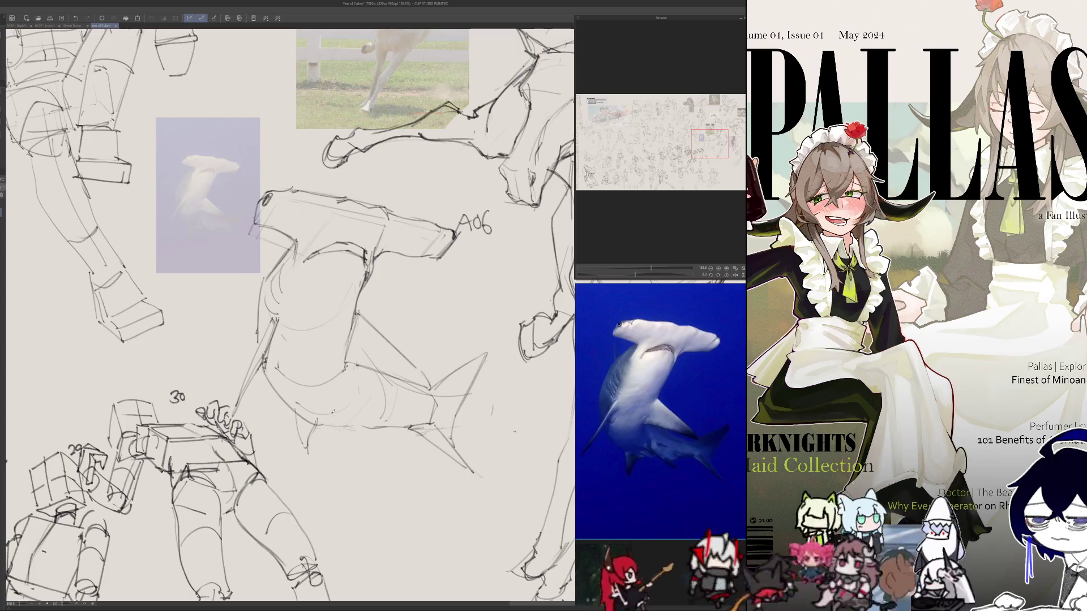
key("h")
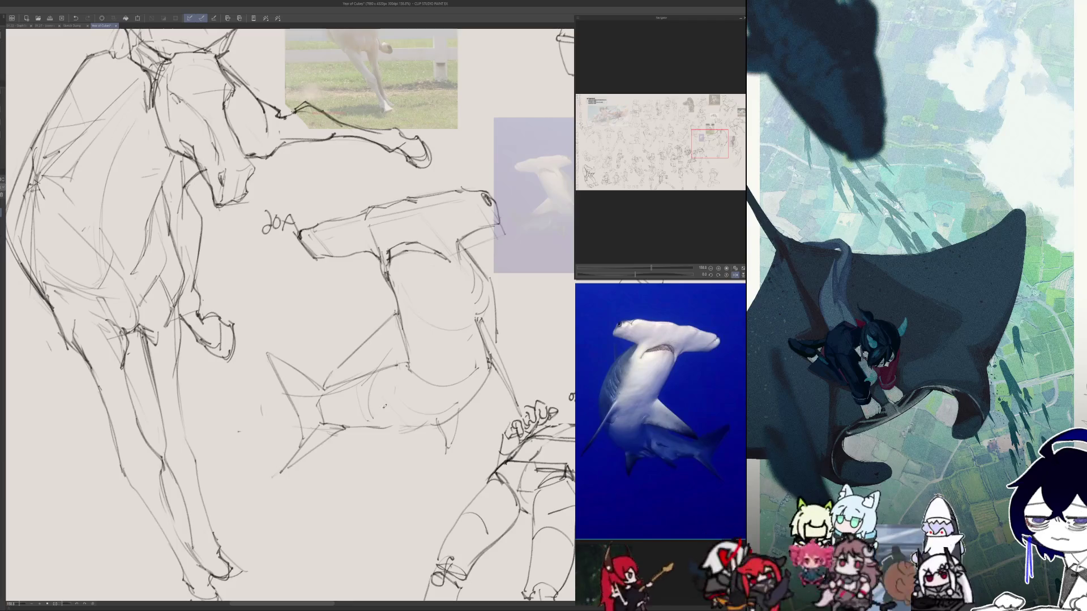
key("h")
left_click_drag(431, 395, 415, 401)
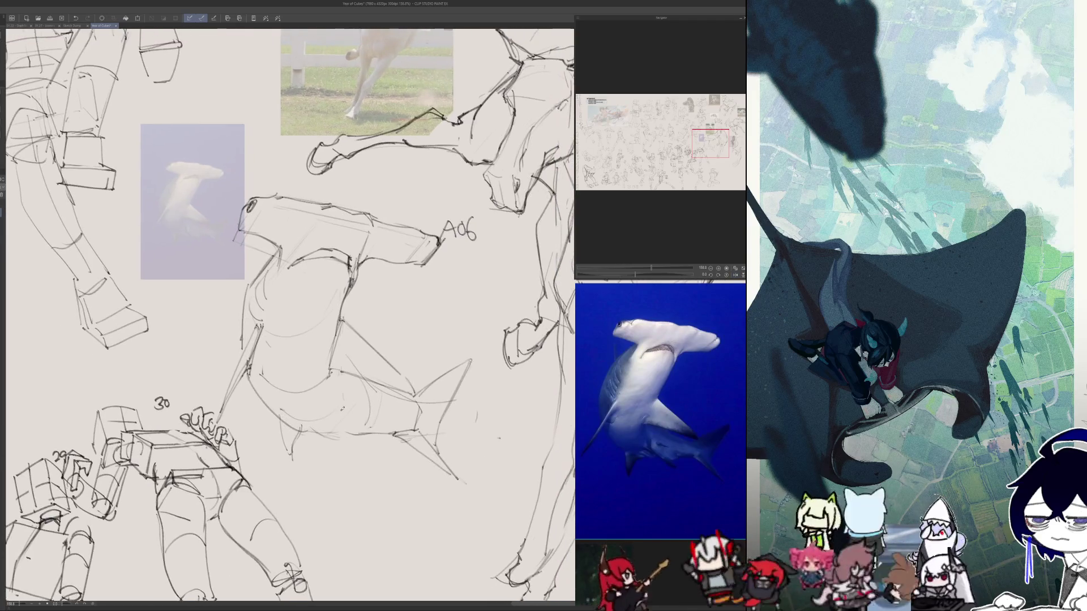
key("h")
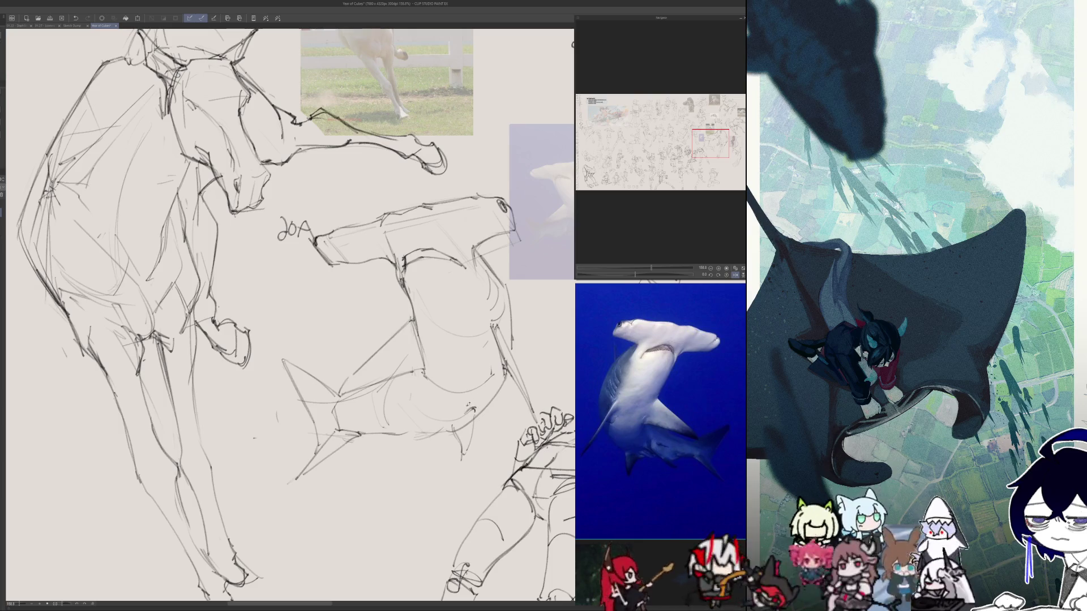
key("h")
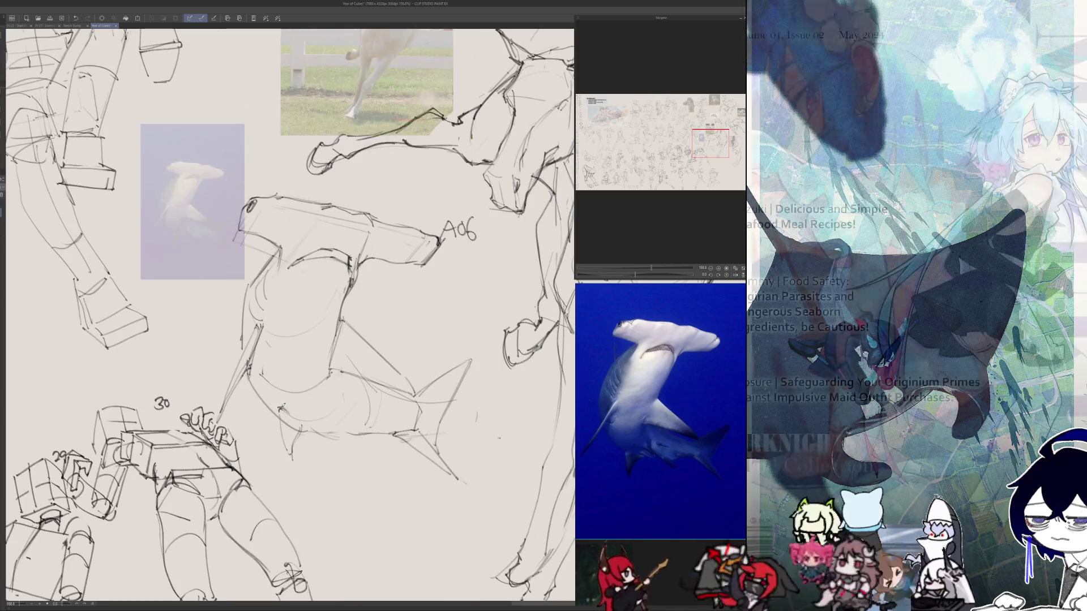
key("h")
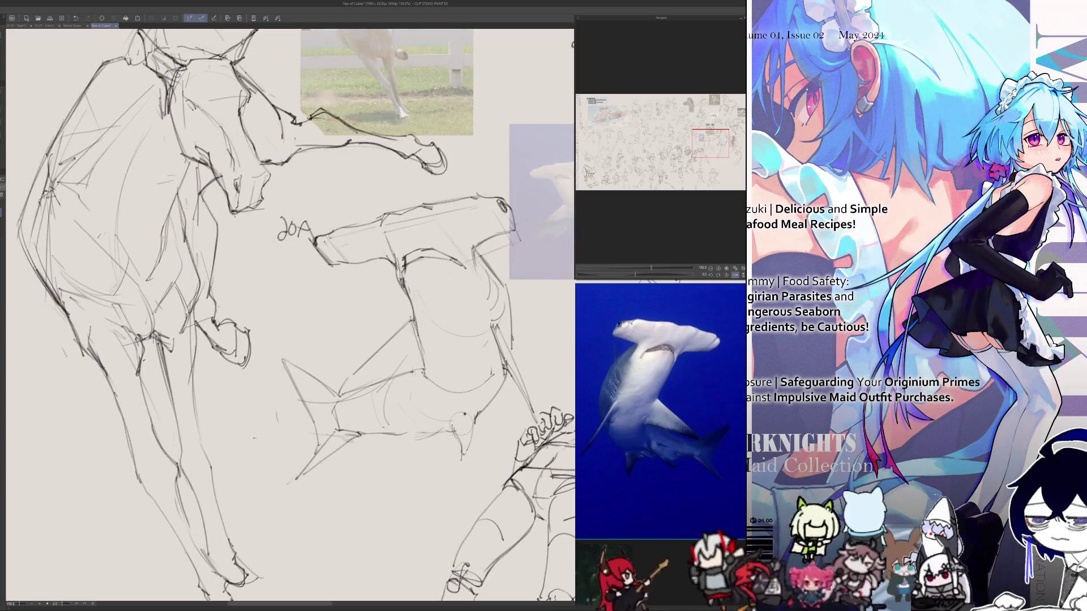
key("h")
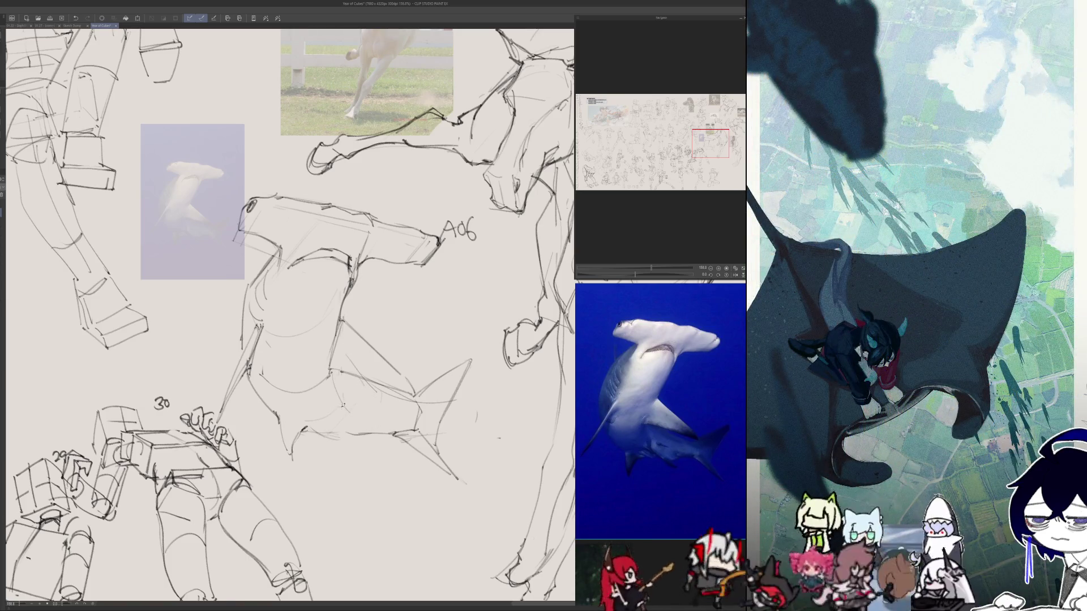
key("h")
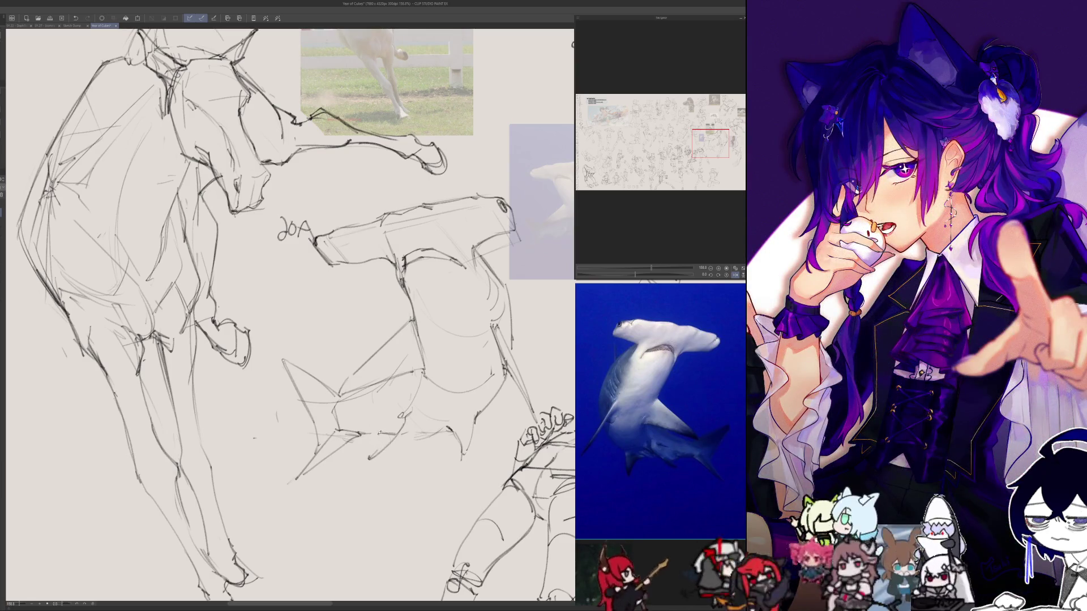
left_click_drag(395, 418, 405, 414)
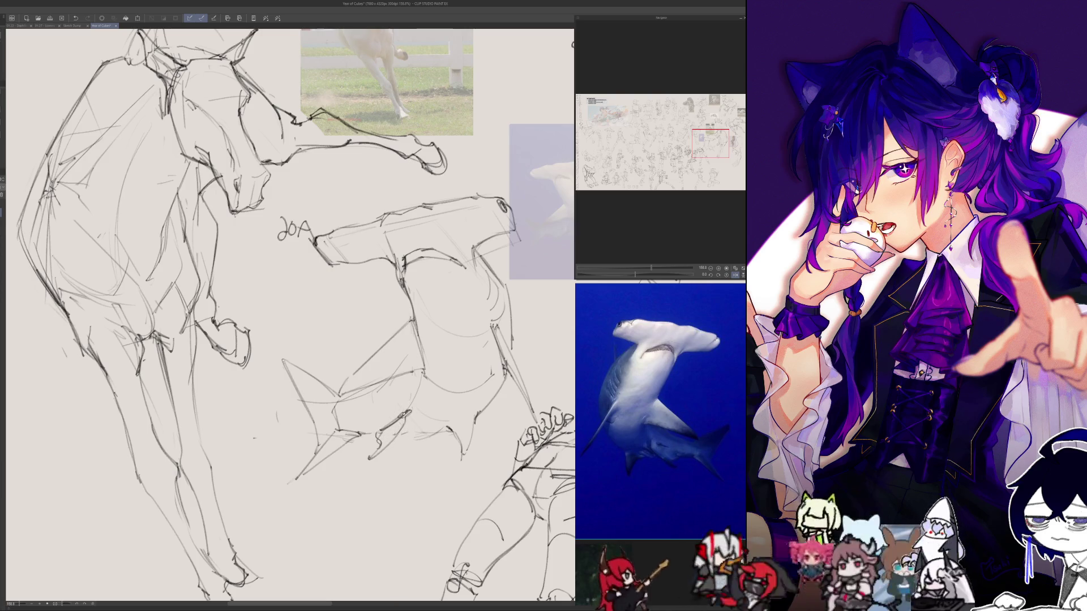
- Compare the shark in mirrored and normal views, then add a short dark stroke
key("h")
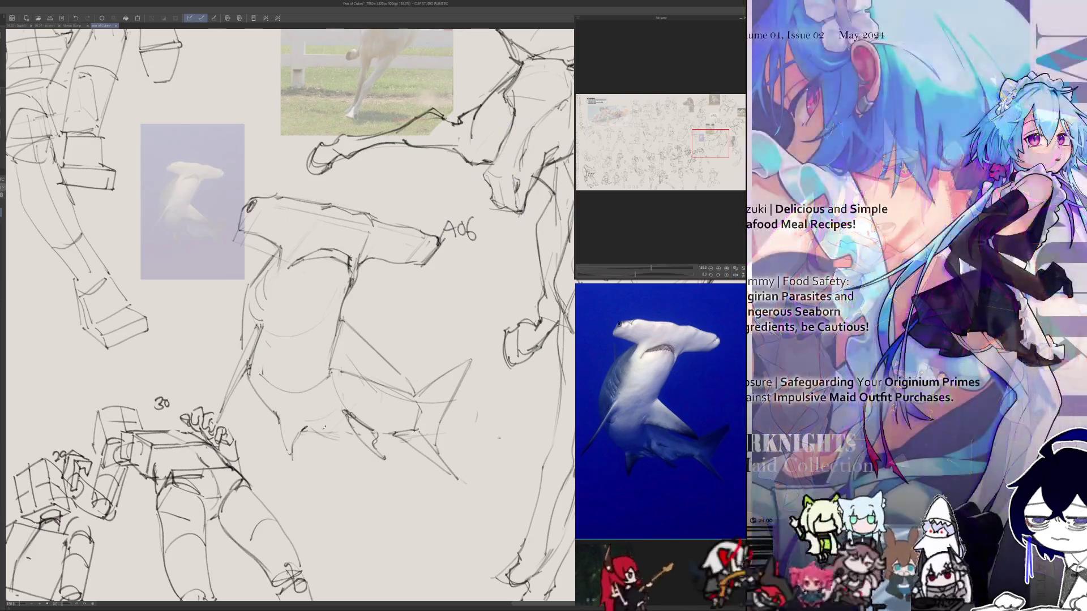
key("h")
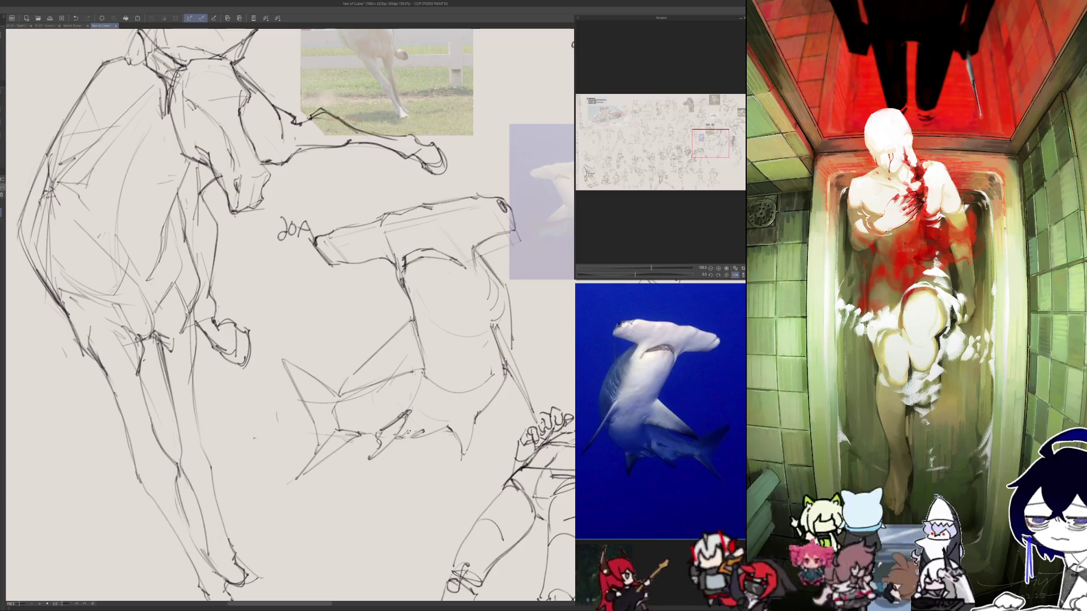
key("h")
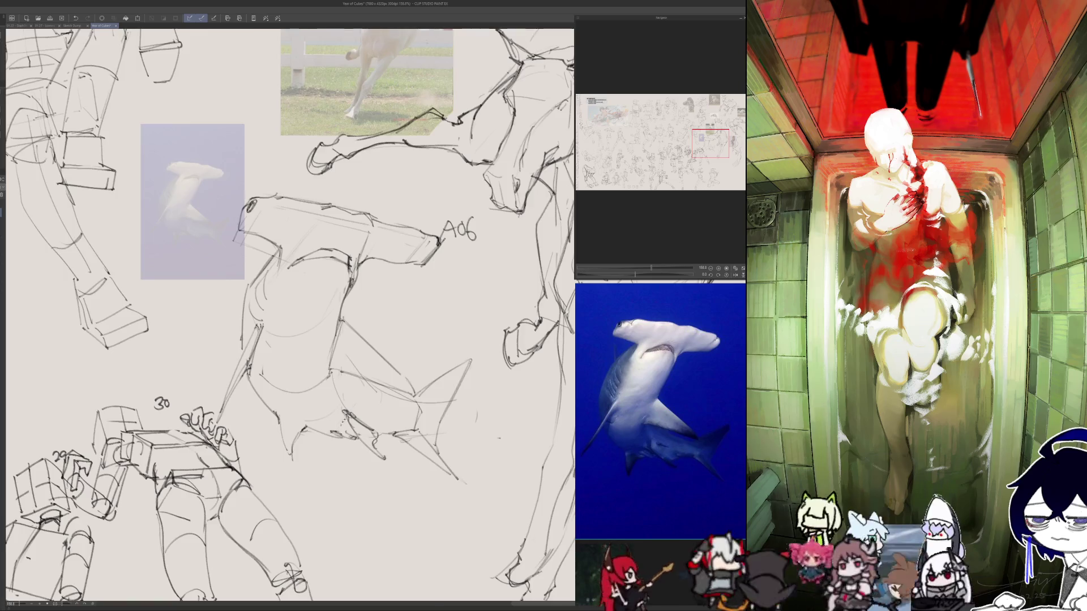
key("h")
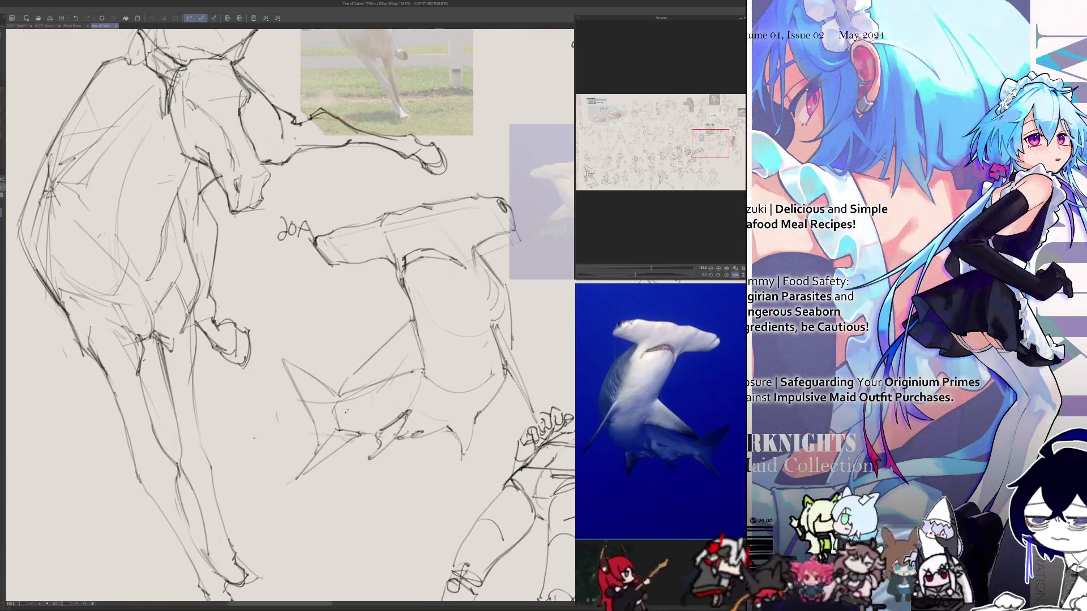
key("h")
key("h")
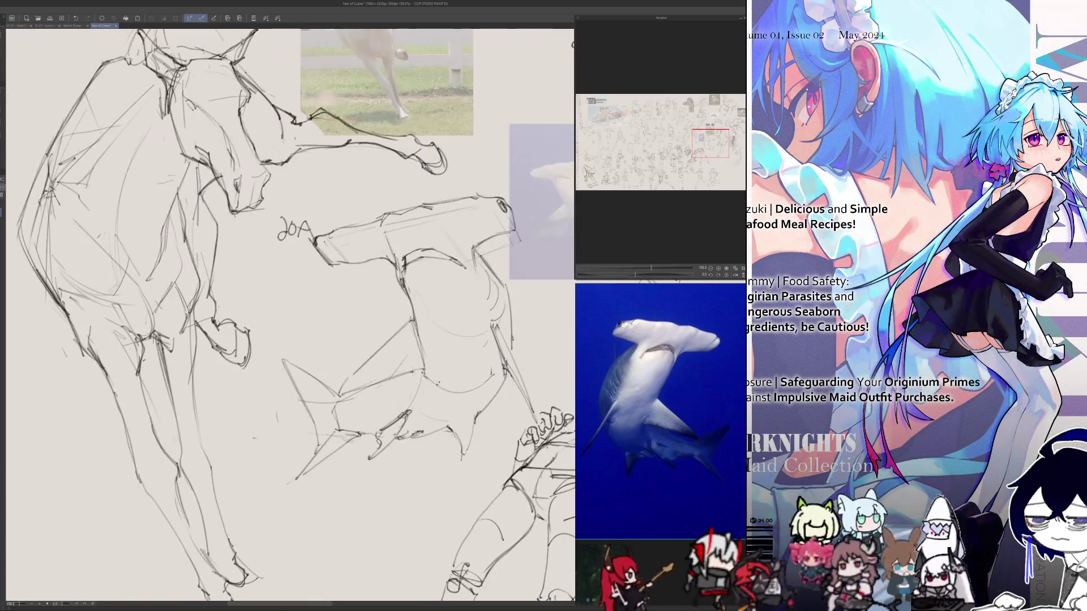
key("h")
key("h")
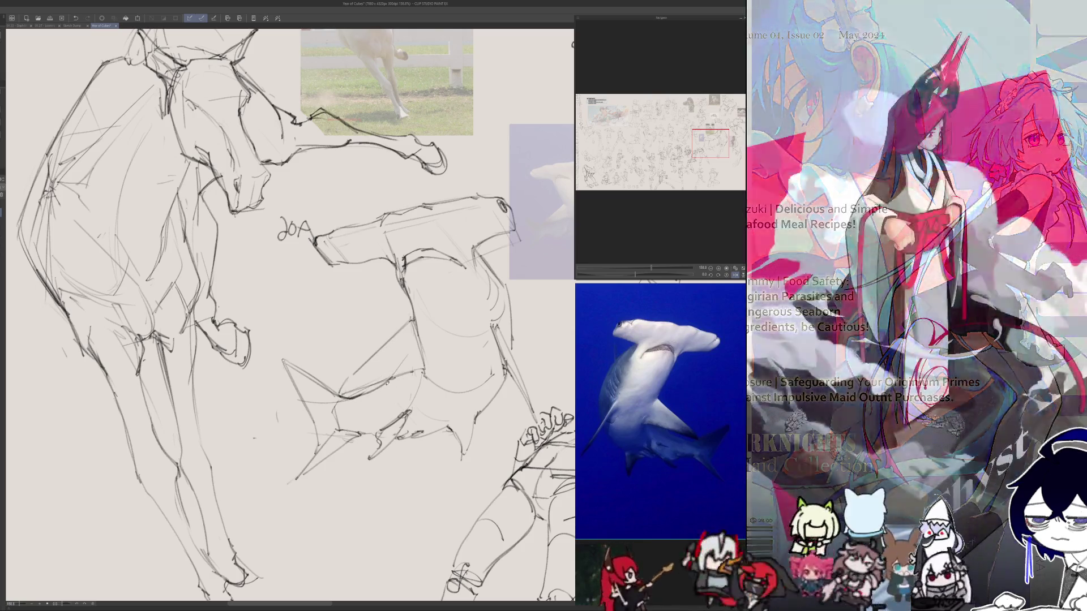
key("h")
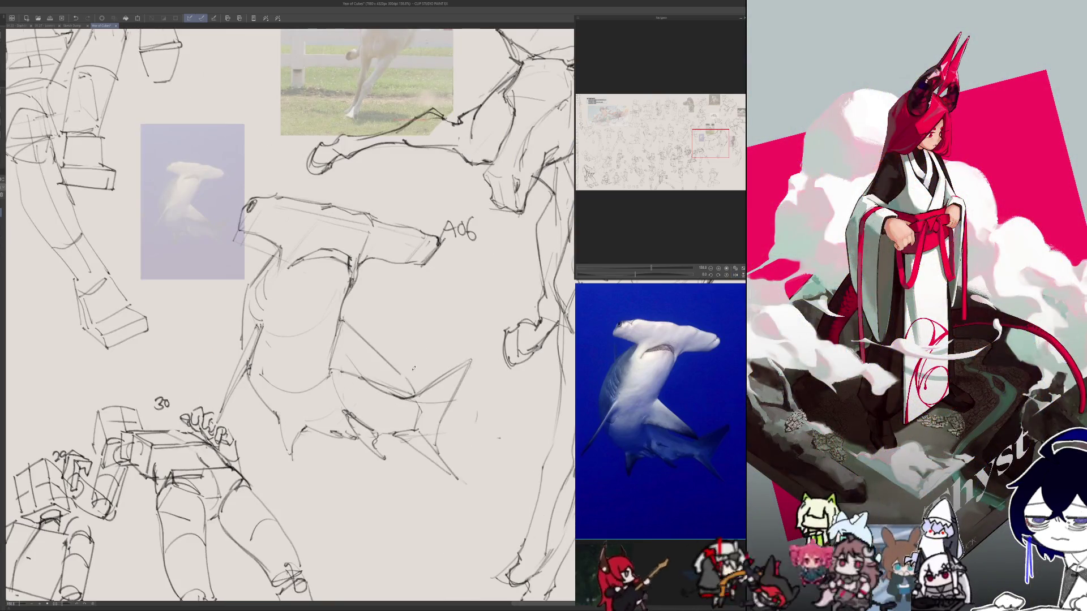
key("h")
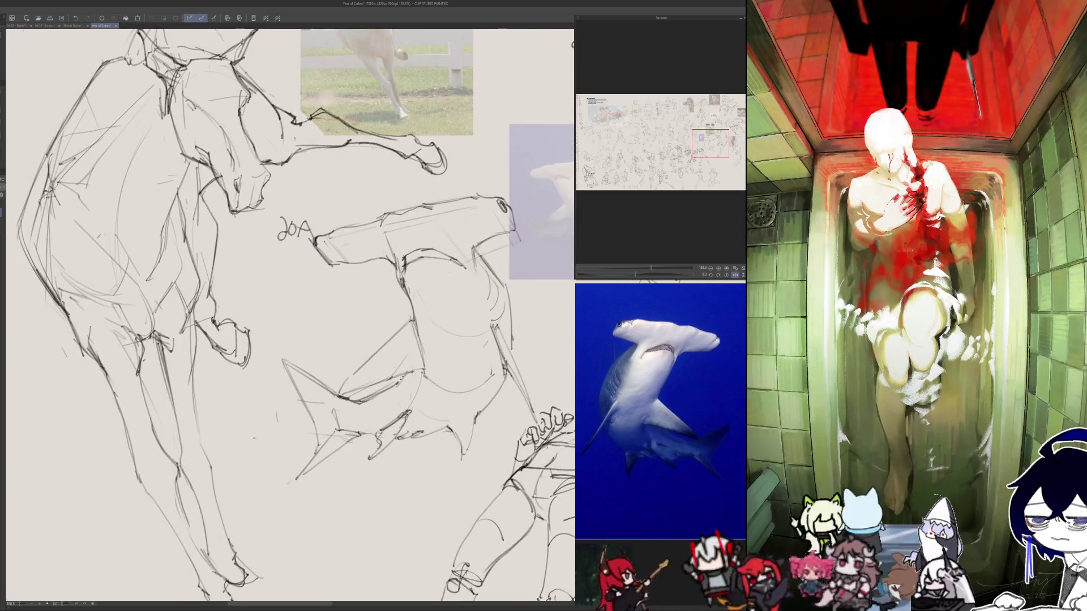
mouse_move(398, 387)
left_mouse_down()
mouse_move(395, 411)
mouse_move(379, 423)
left_mouse_up()
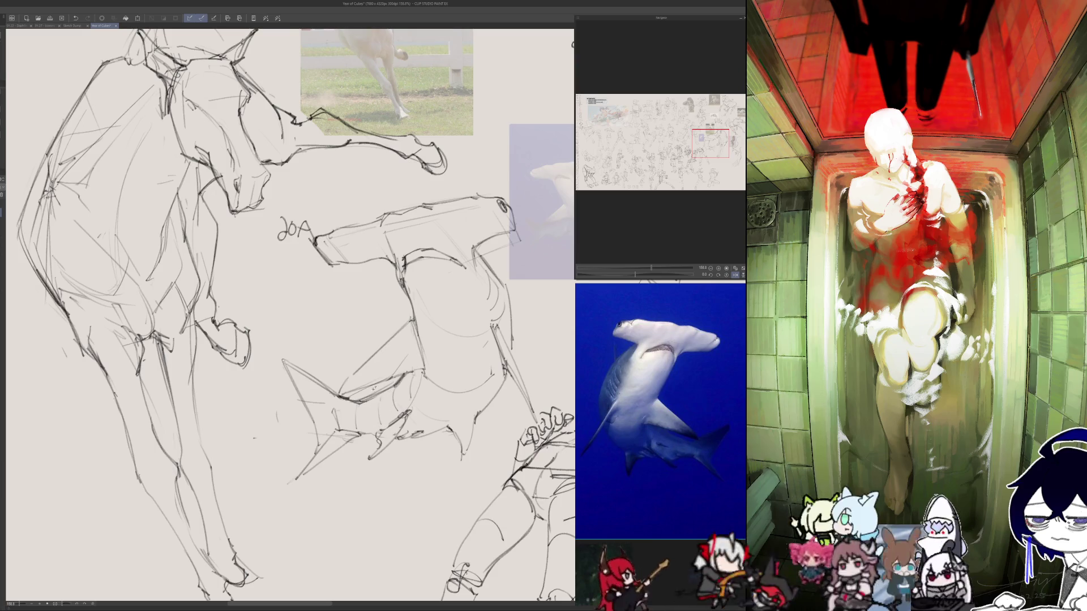
- Add short strokes near the shark's lower jaw, checking them in mirrored view
key("h")
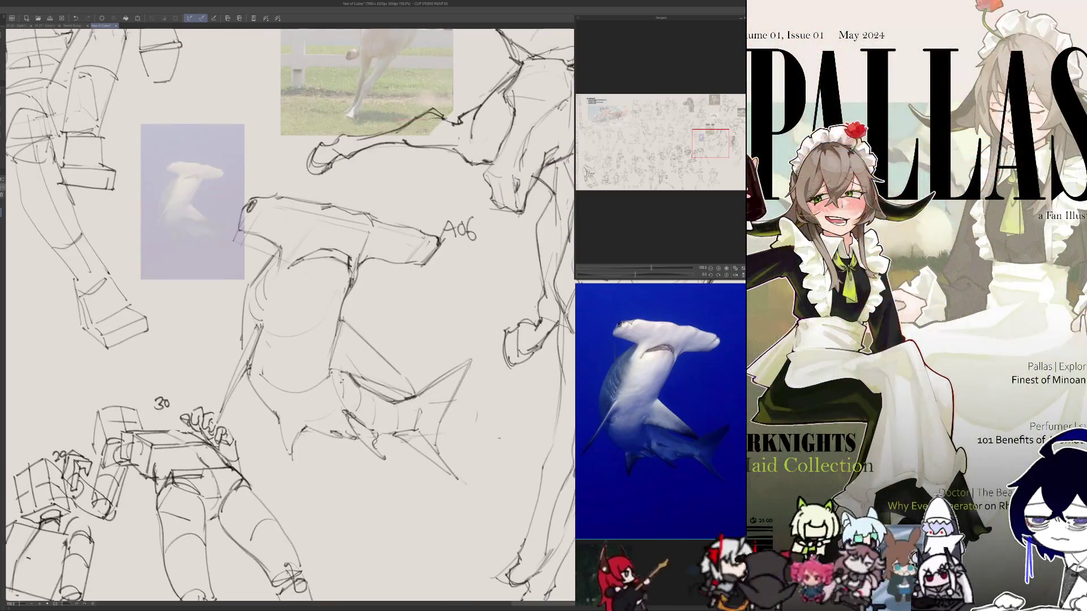
key("h")
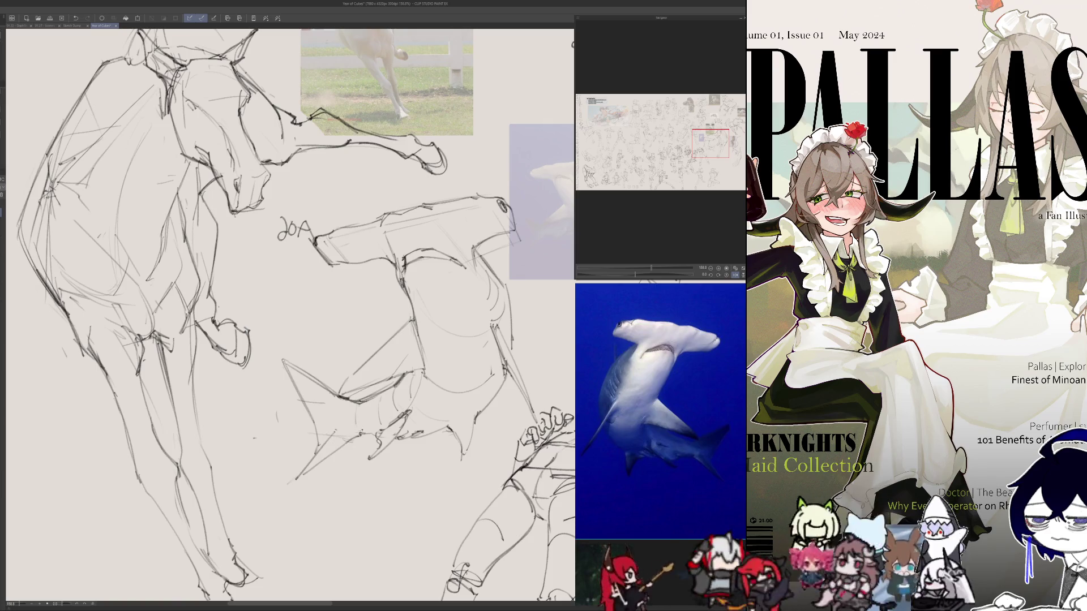
key("h")
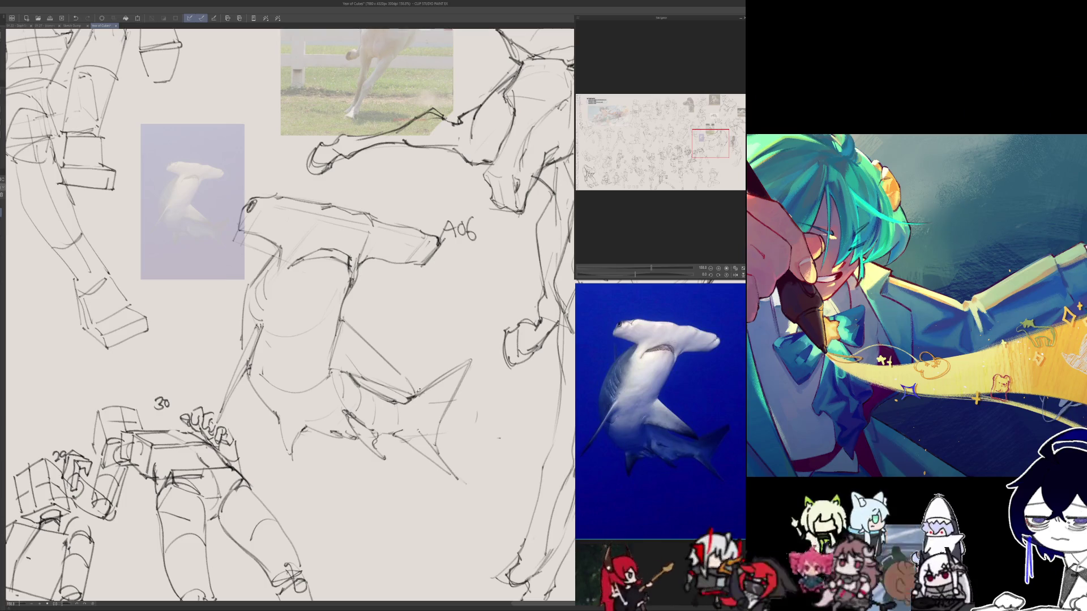
key("h")
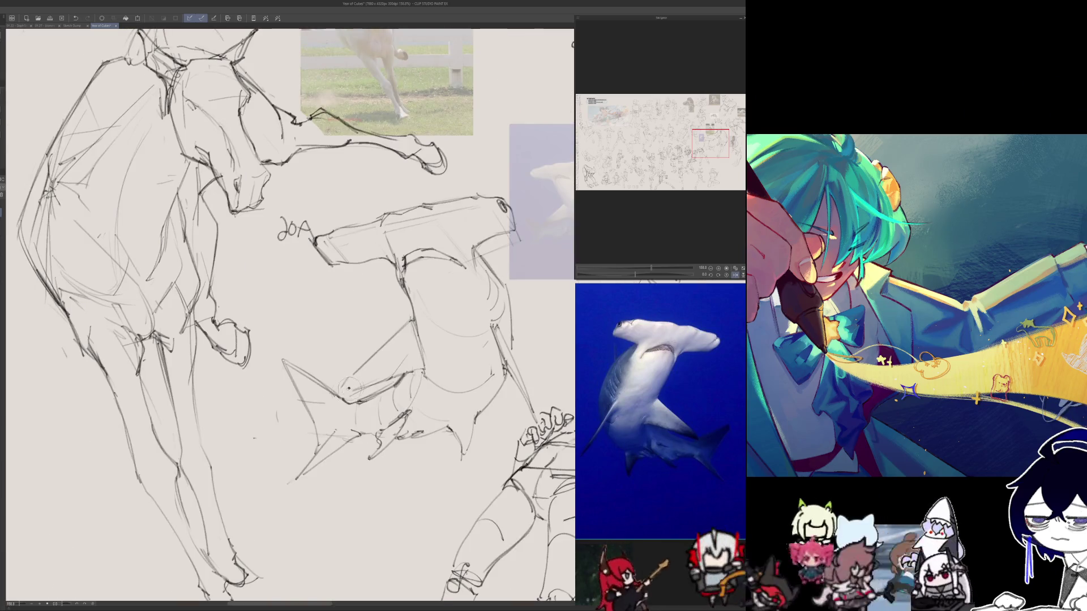
left_click_drag(365, 387, 336, 396)
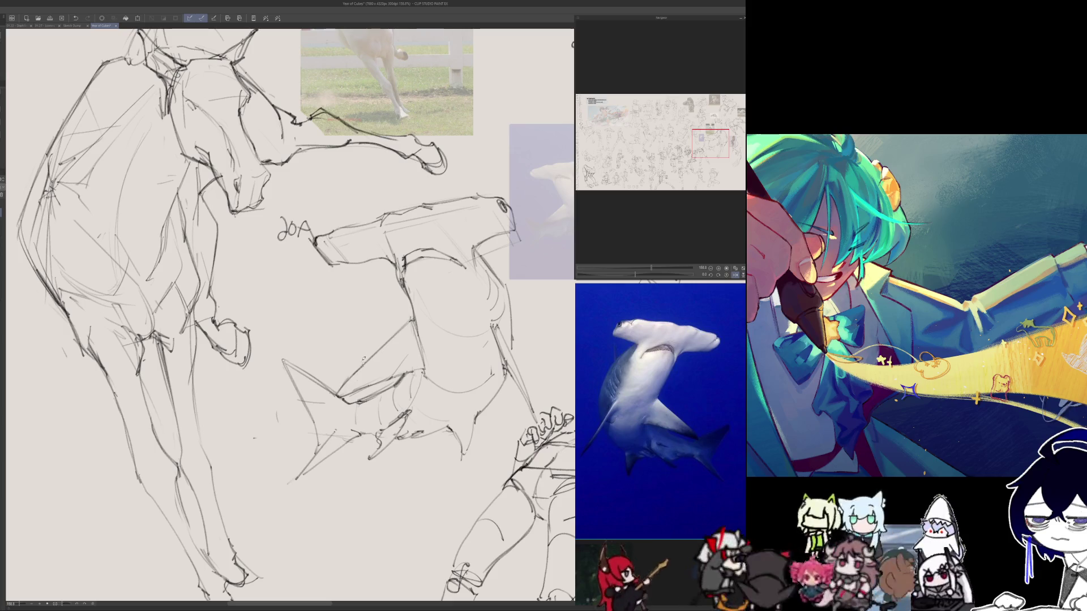
left_click_drag(423, 366, 388, 378)
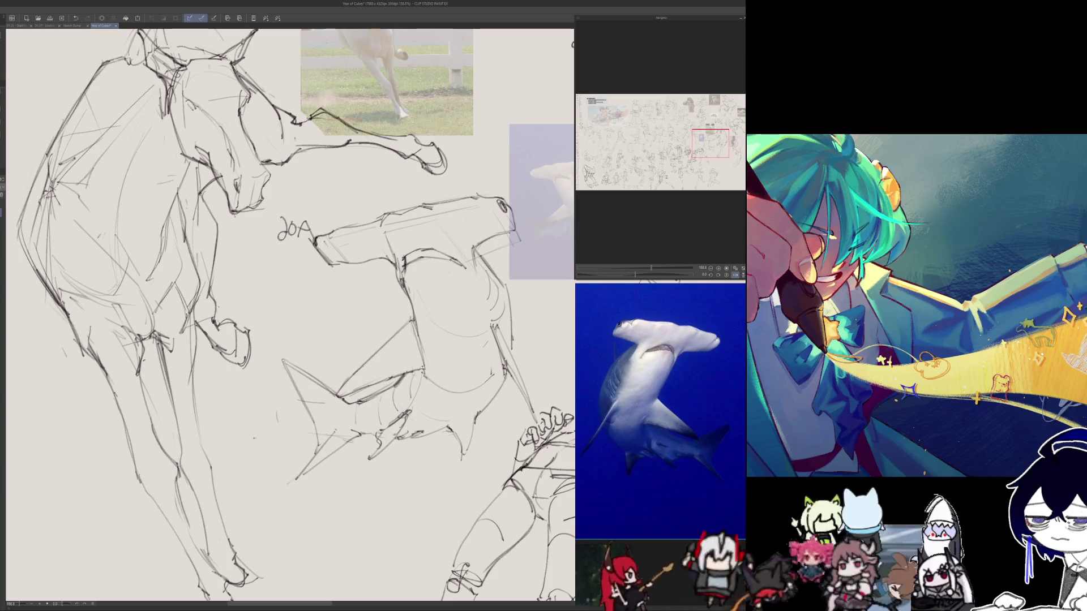
key("h")
- Draw a dark contour stroke down the shark's body, restore the normal view, and zoom out to review
left_click_drag(283, 311, 294, 327)
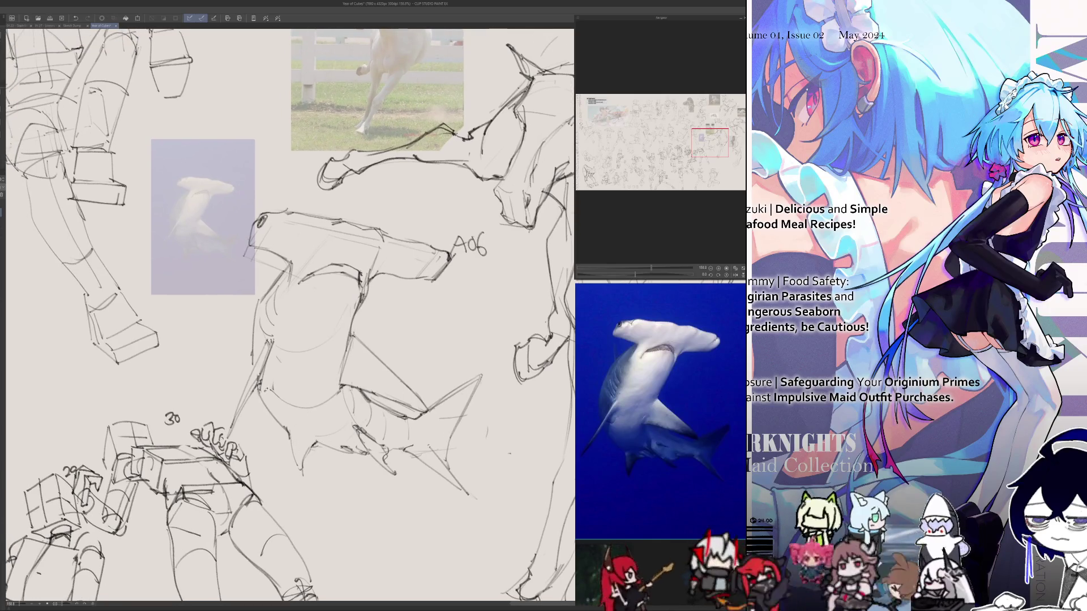
key("h")
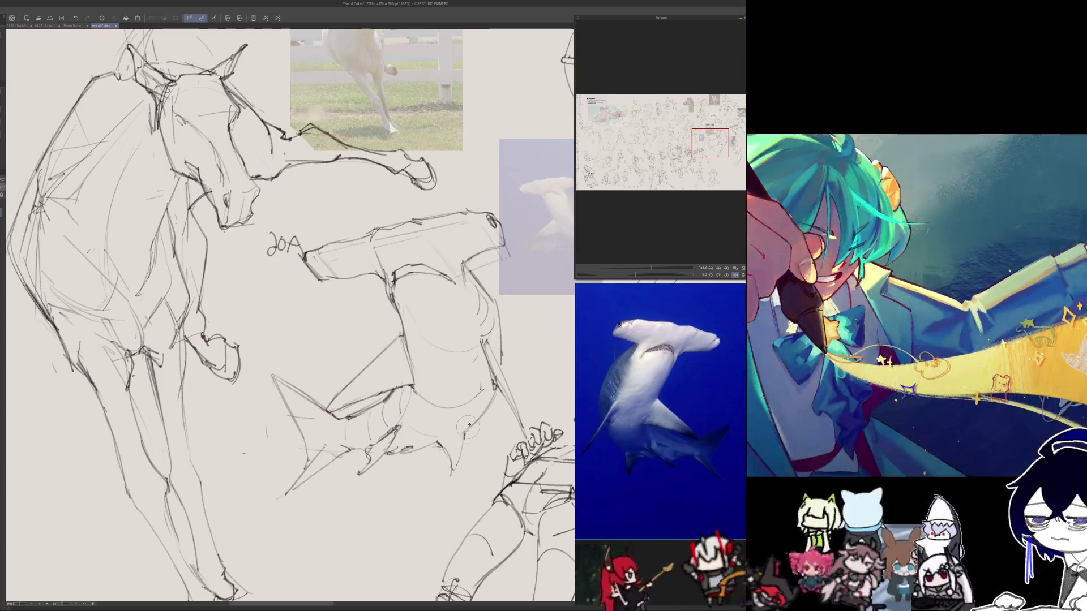
left_click_drag(463, 431, 454, 475)
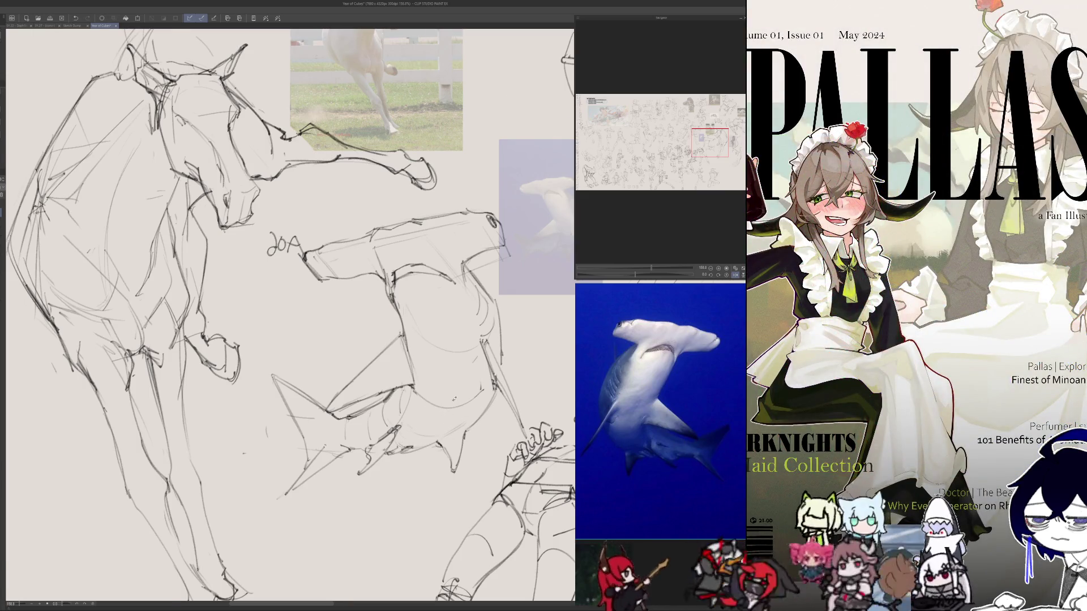
key("h")
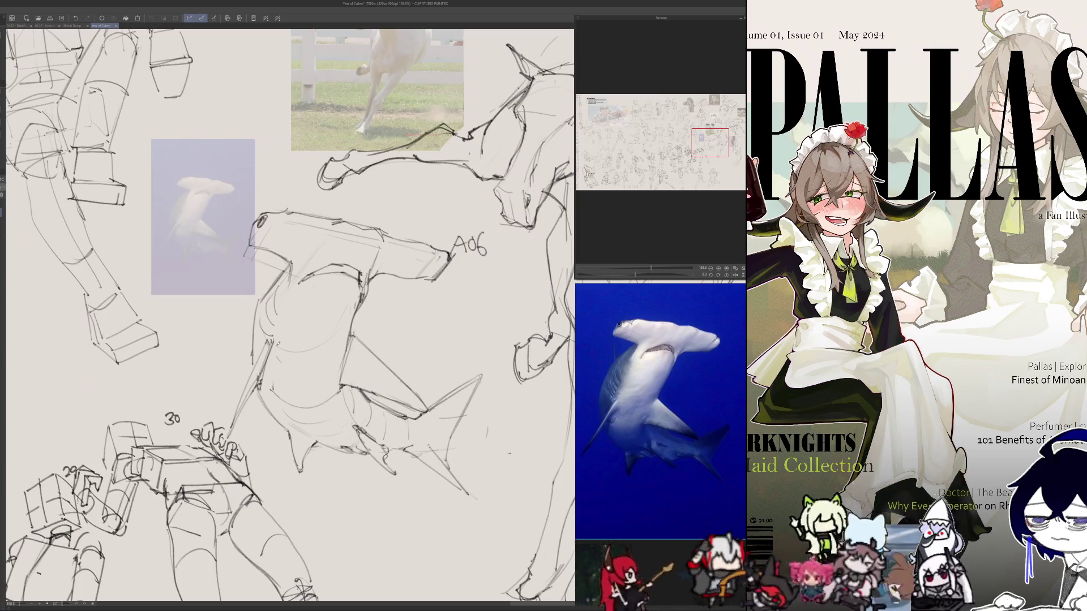
scroll(289, 316, "down", 5)
scroll(379, 314, "up", 5)
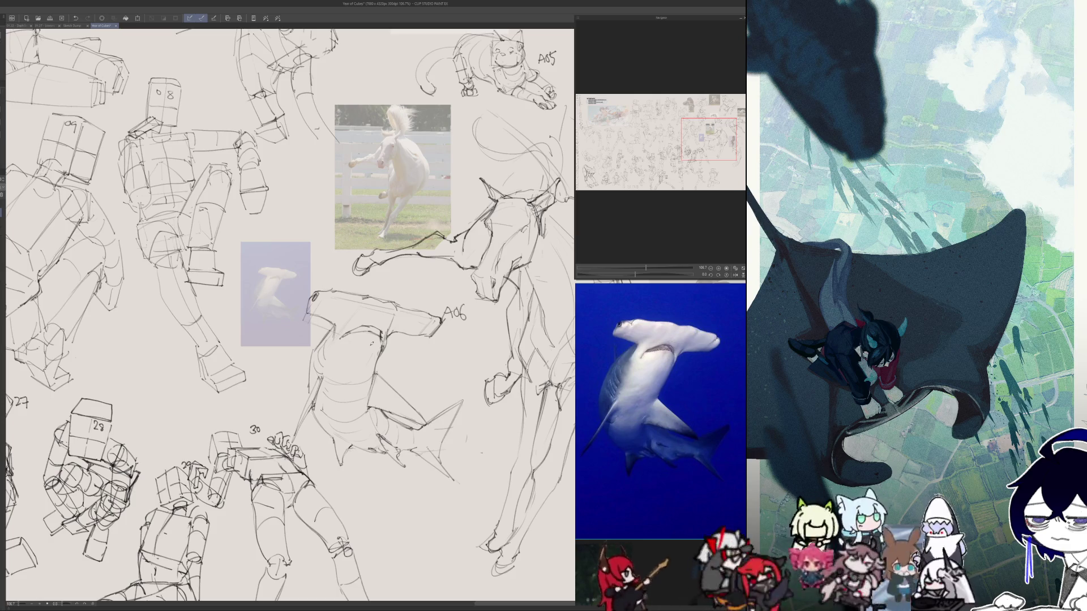
key("h")
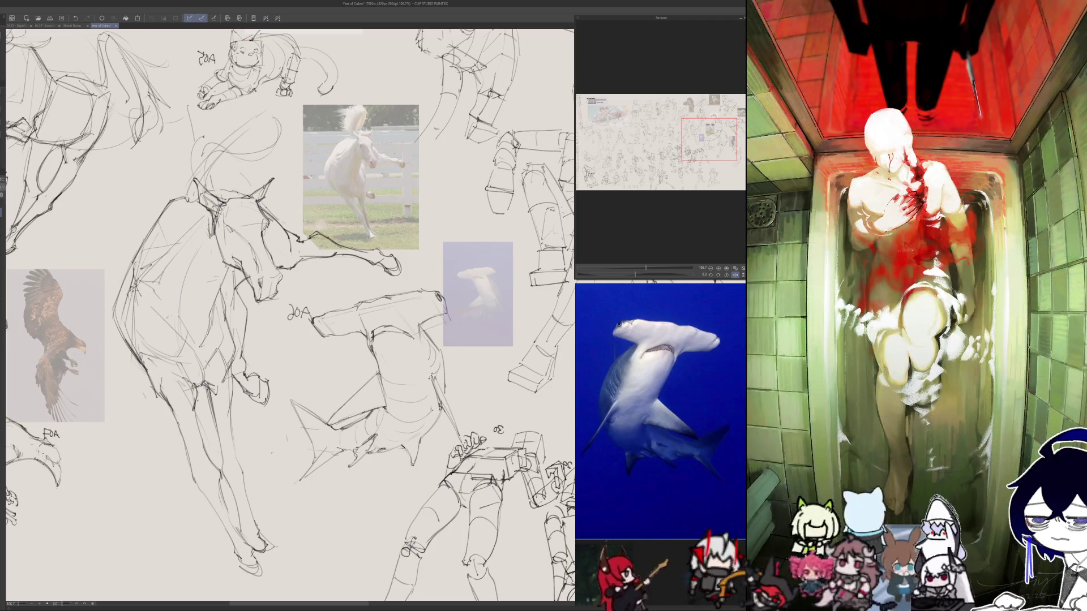
key("h")
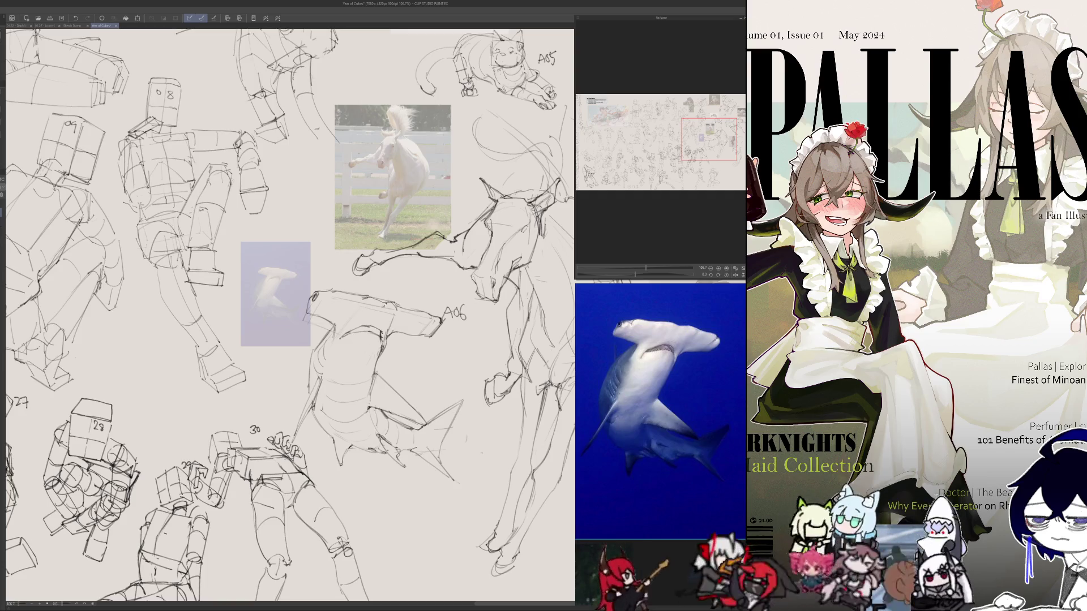
key("h")
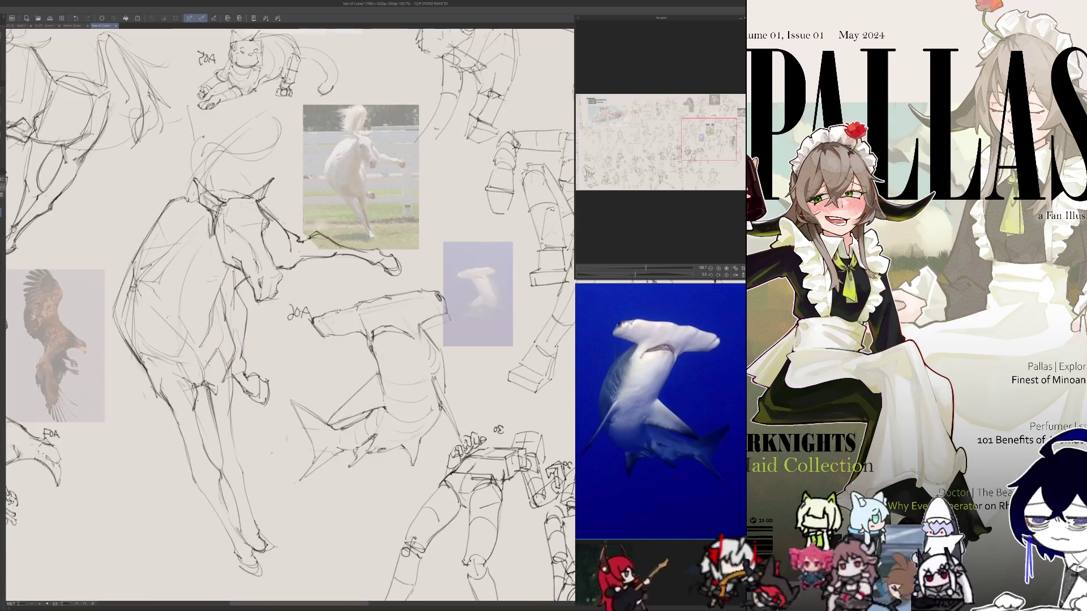
key("h")
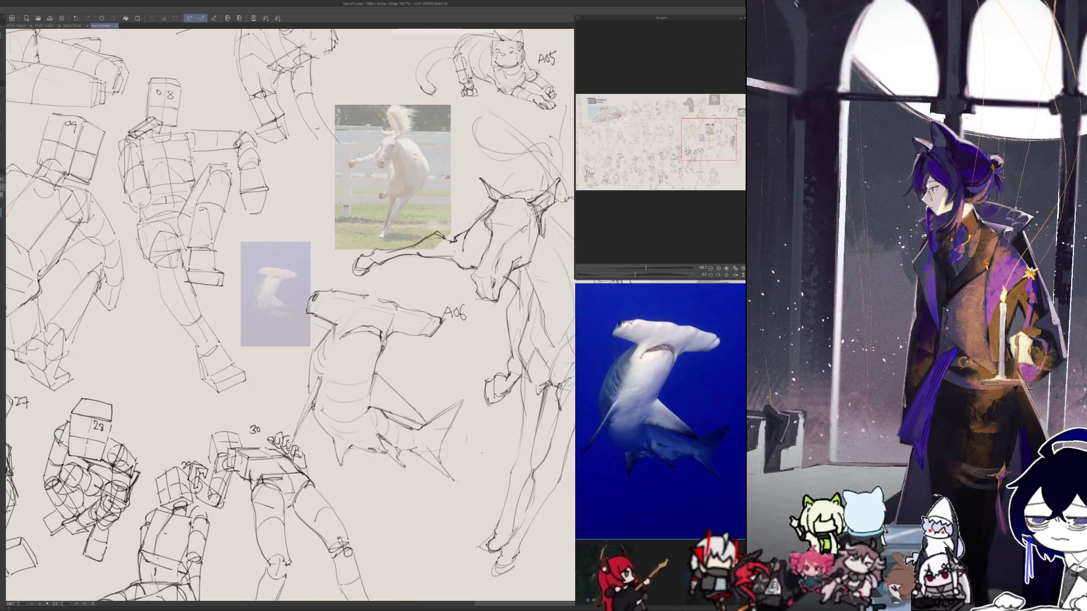
key("h")
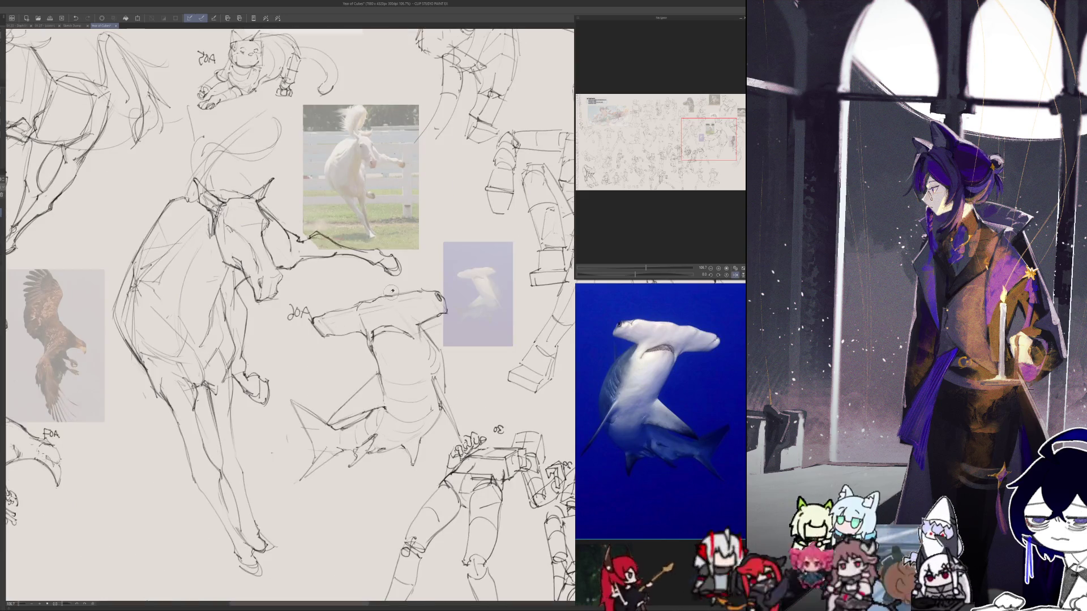
key("h")
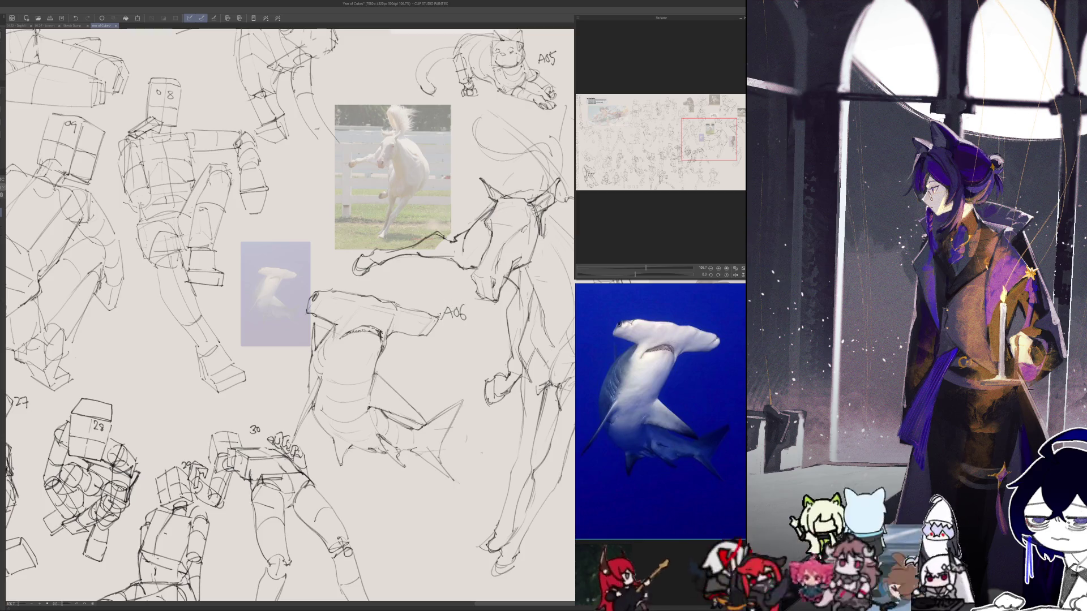
left_click_drag(396, 283, 277, 305)
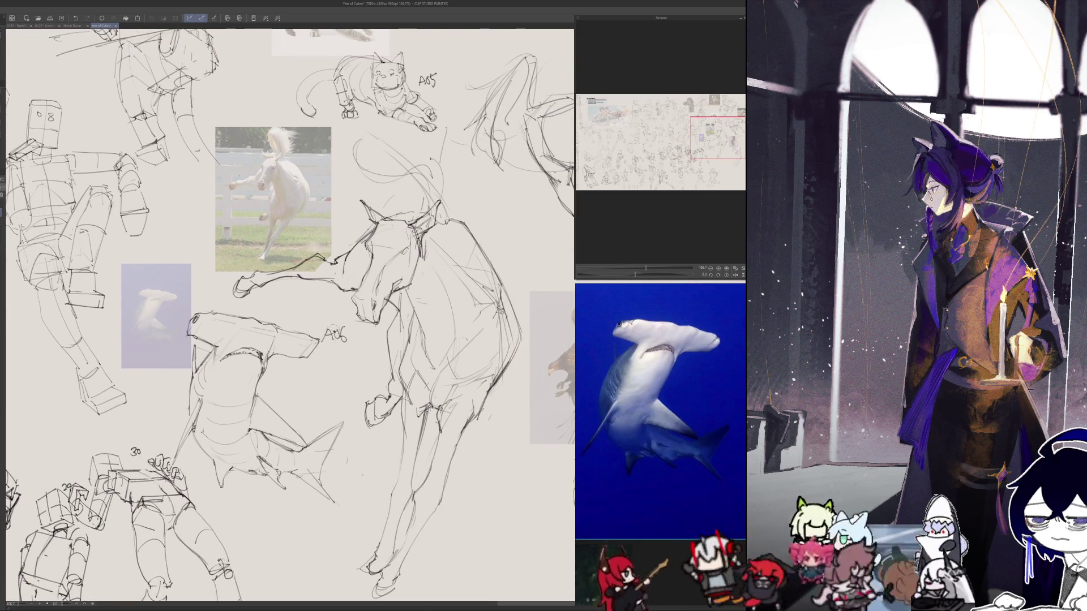
- Pan to the horse, write 'A06' beside it, then write 'A08' on the shark sketch
mouse_move(305, 402)
left_mouse_down()
mouse_move(292, 388)
mouse_move(152, 463)
mouse_move(147, 408)
left_mouse_up()
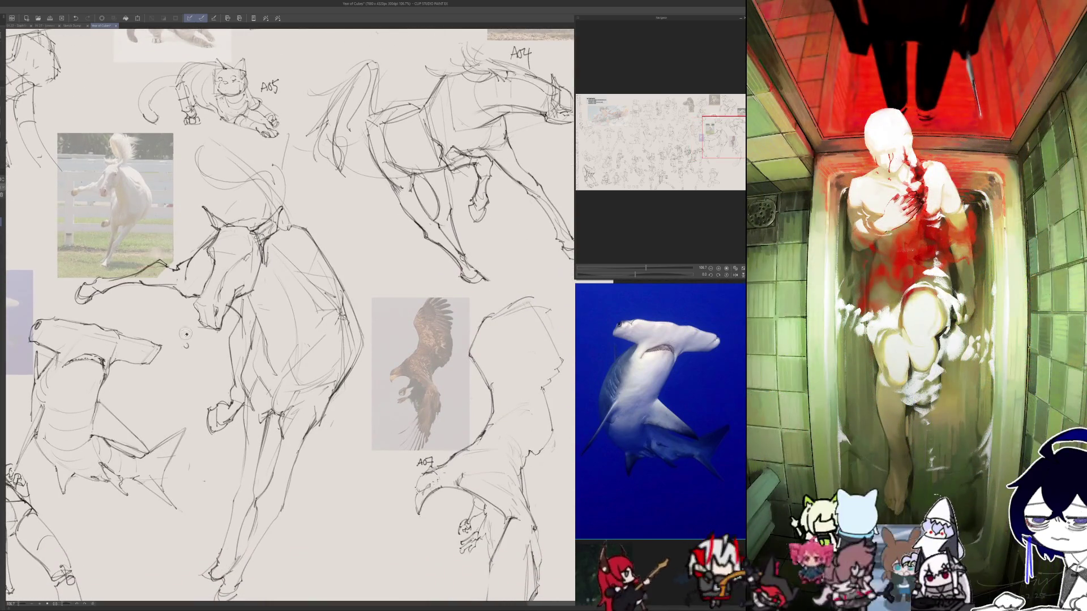
left_click_drag(271, 309, 280, 309)
mouse_move(287, 299)
left_mouse_down()
mouse_move(235, 210)
mouse_move(379, 294)
left_mouse_up()
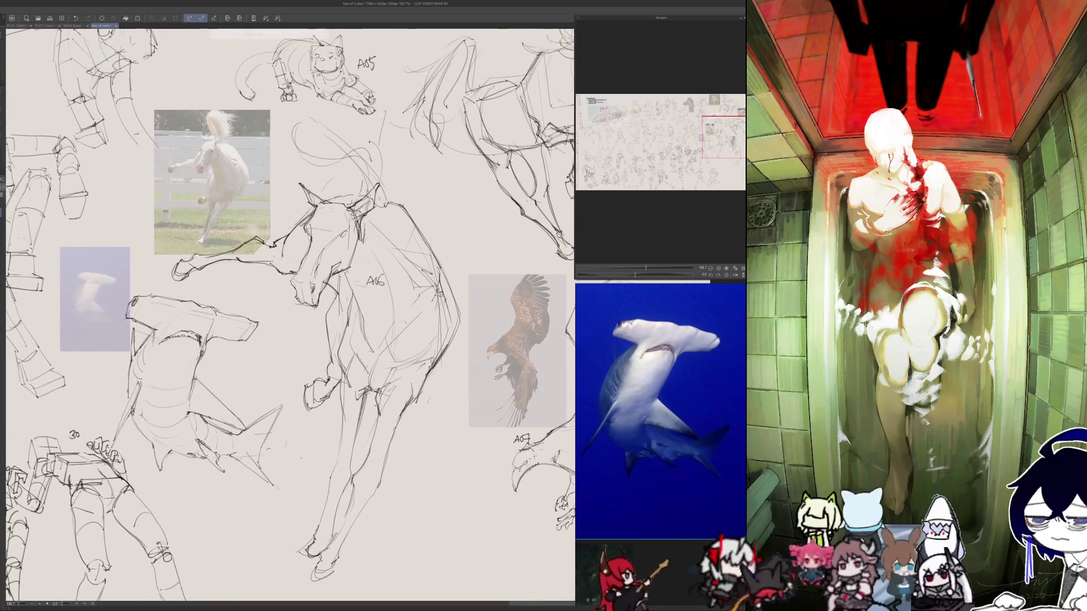
left_click_drag(164, 364, 175, 354)
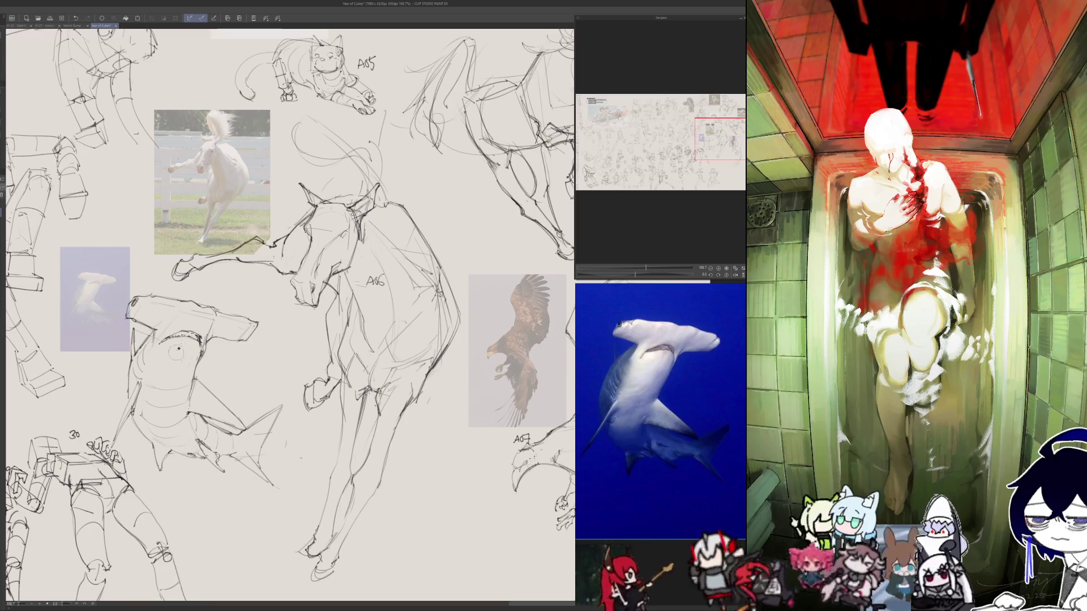
left_click_drag(222, 311, 271, 262)
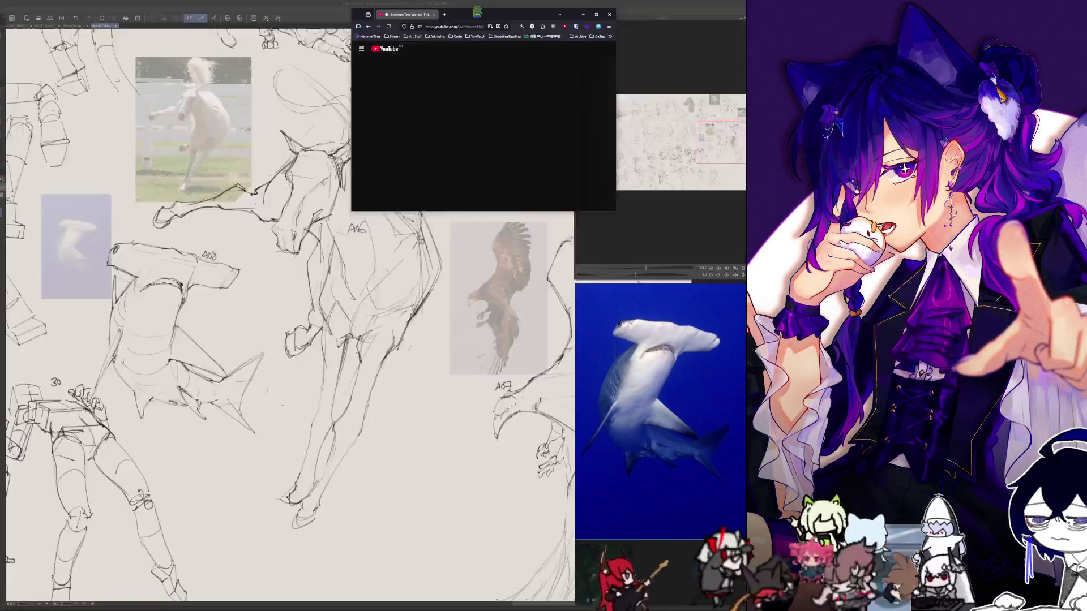
- Enlarge the YouTube browser window, then switch back to the Clip Studio Paint canvas
mouse_move(373, 370)
left_mouse_down()
mouse_move(515, 461)
mouse_move(575, 566)
left_mouse_up()
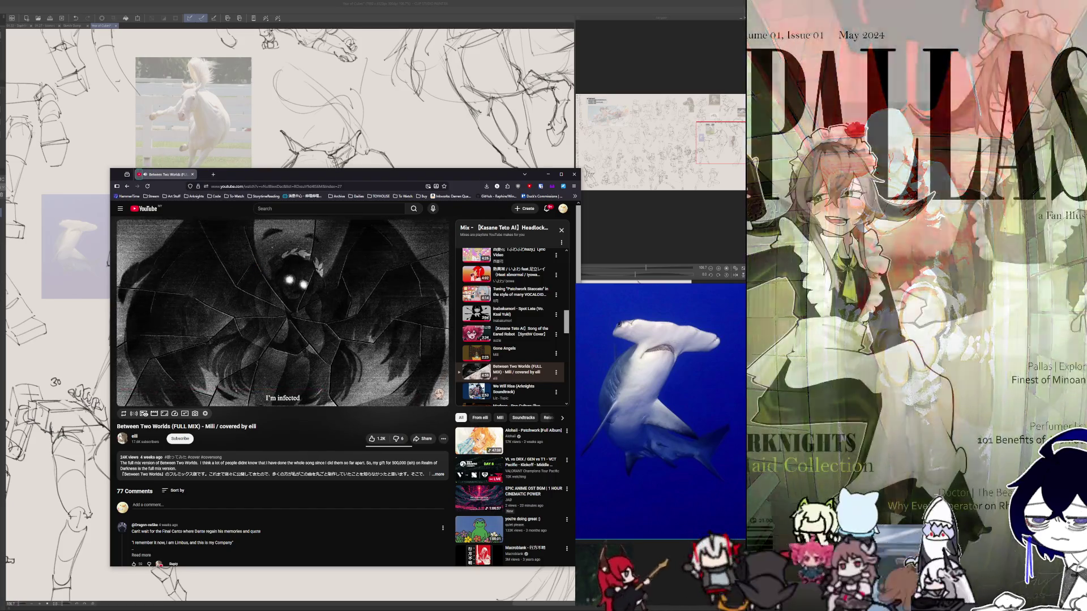
key("alt+Tab")
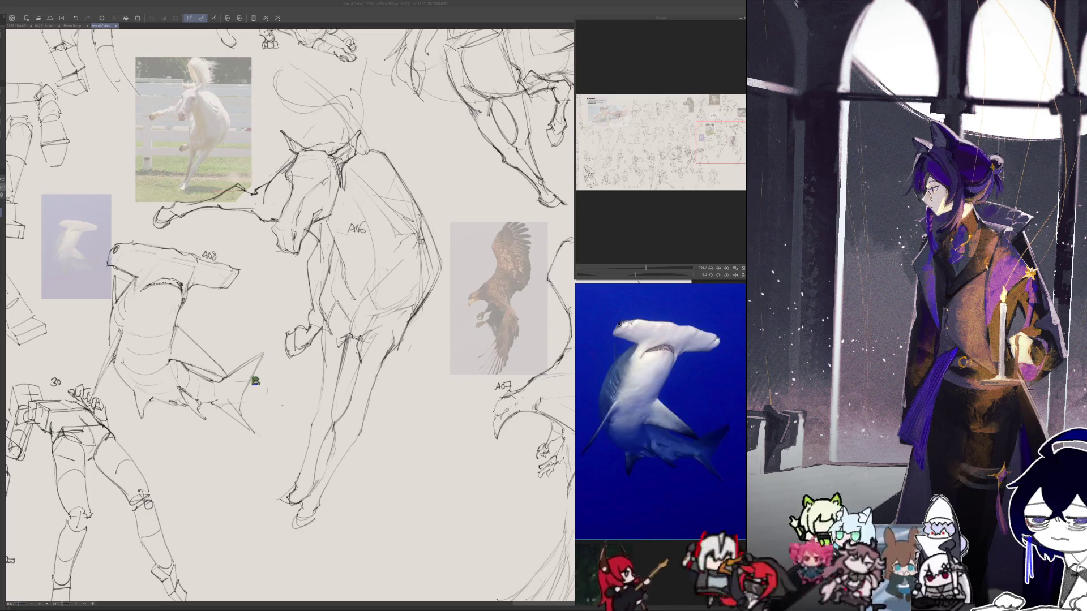
- Add a pencil line to the shark's tail fin and briefly check the sketch mirrored
left_click_drag(264, 354, 241, 399)
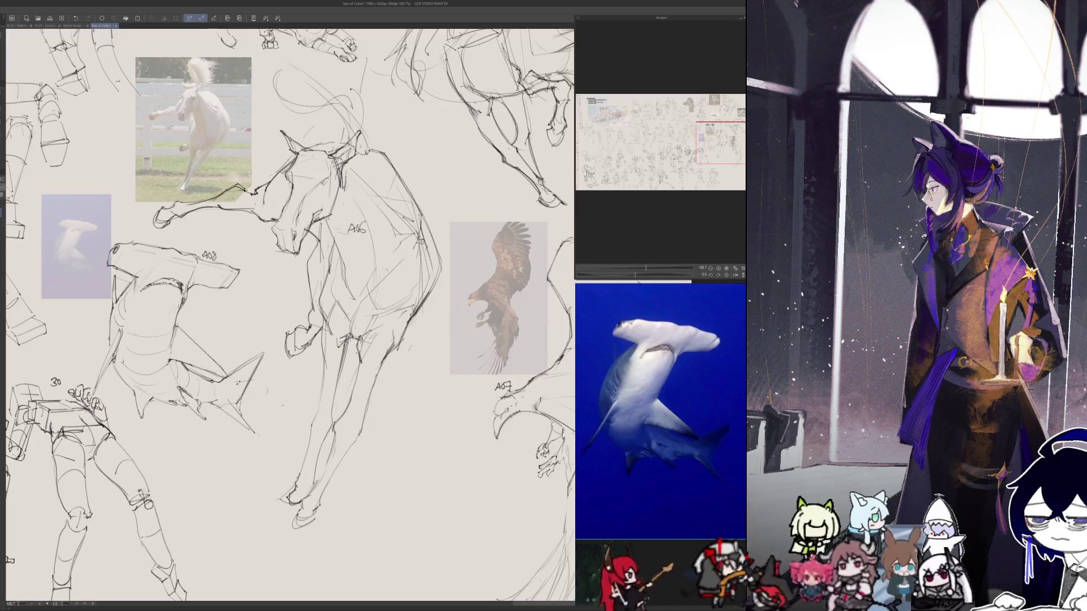
key("h")
key("h")
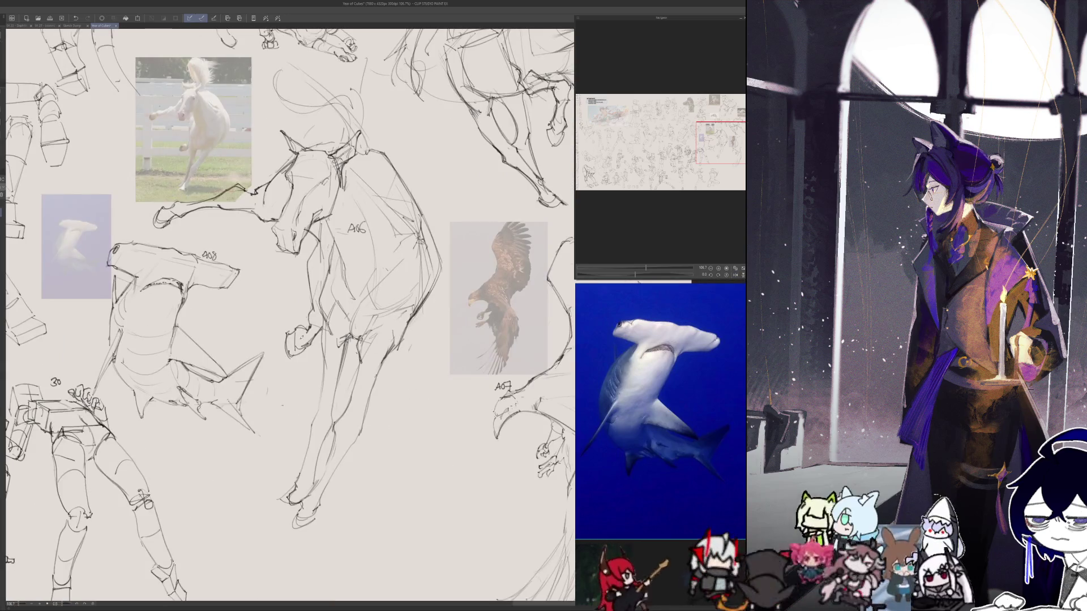
key("h")
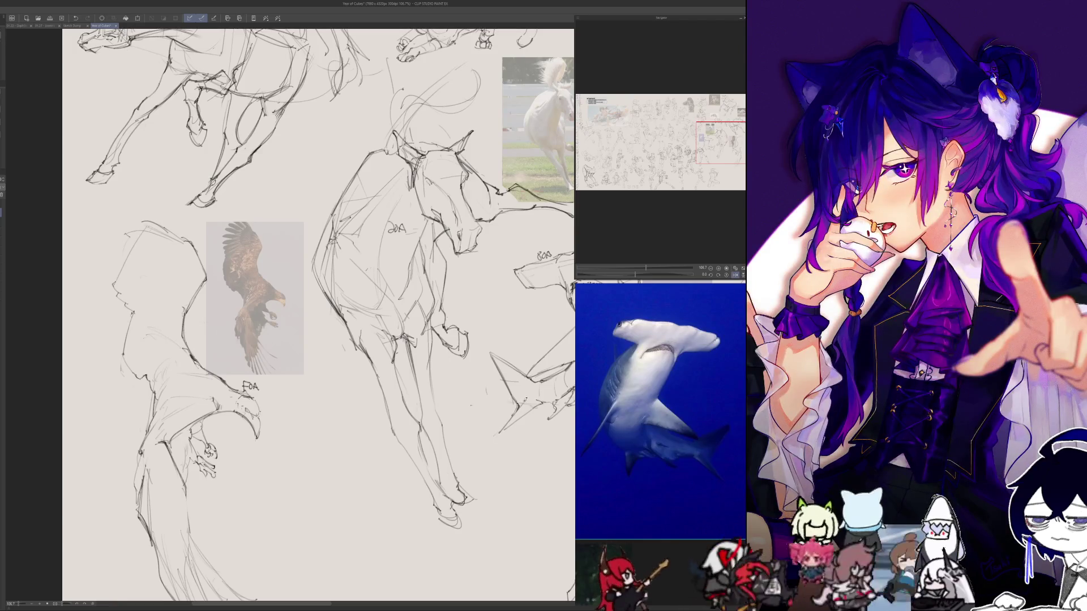
key("ctrl+Tab")
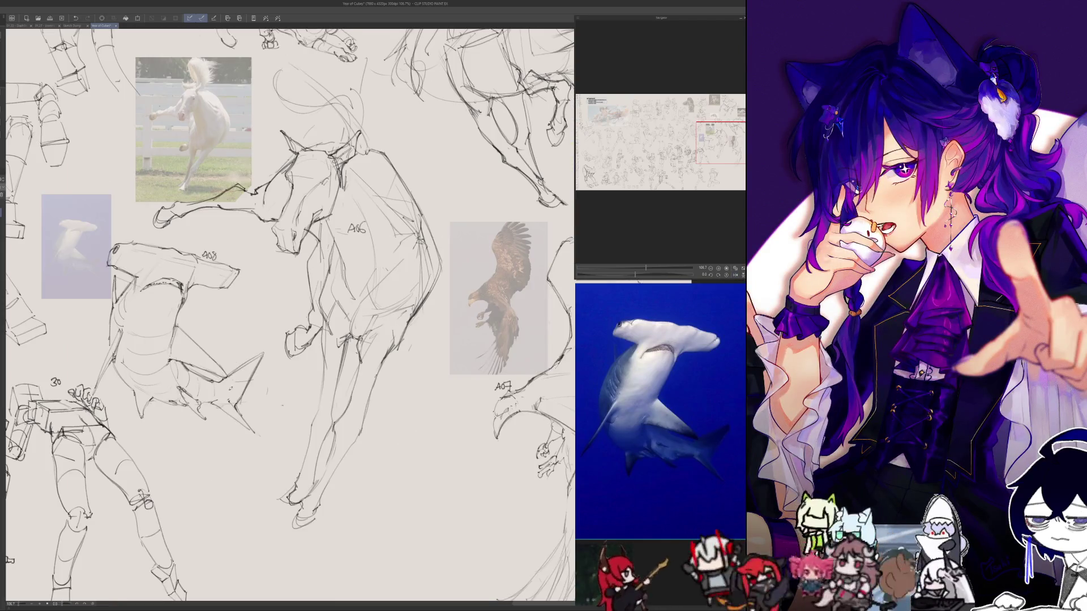
key("ctrl+shift+Tab")
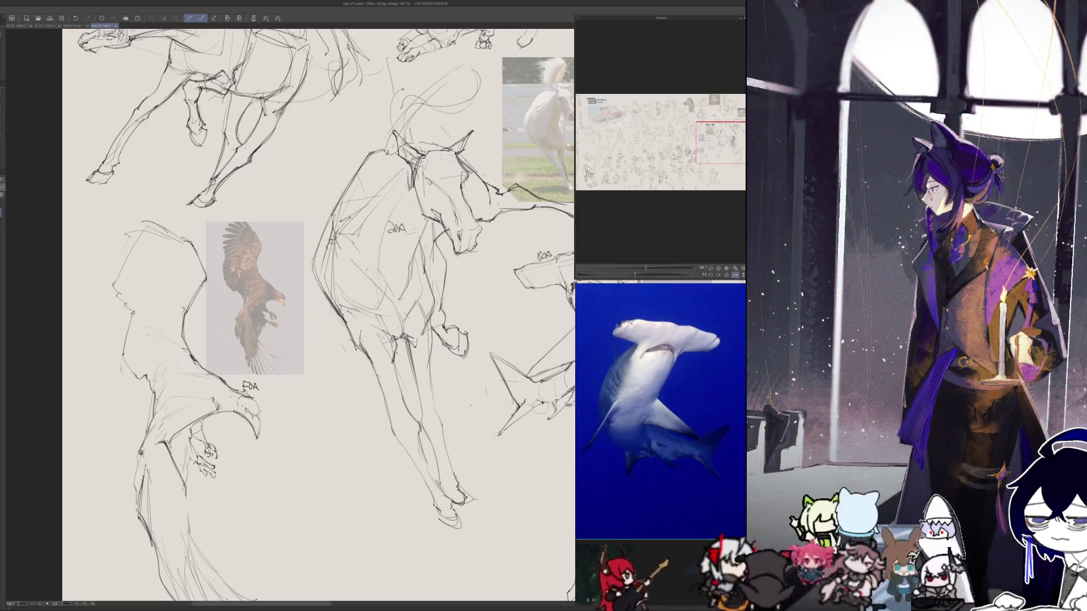
- Check the shark and mannequin sketches in the mirrored view, then restore the normal view and zoom in
key("h")
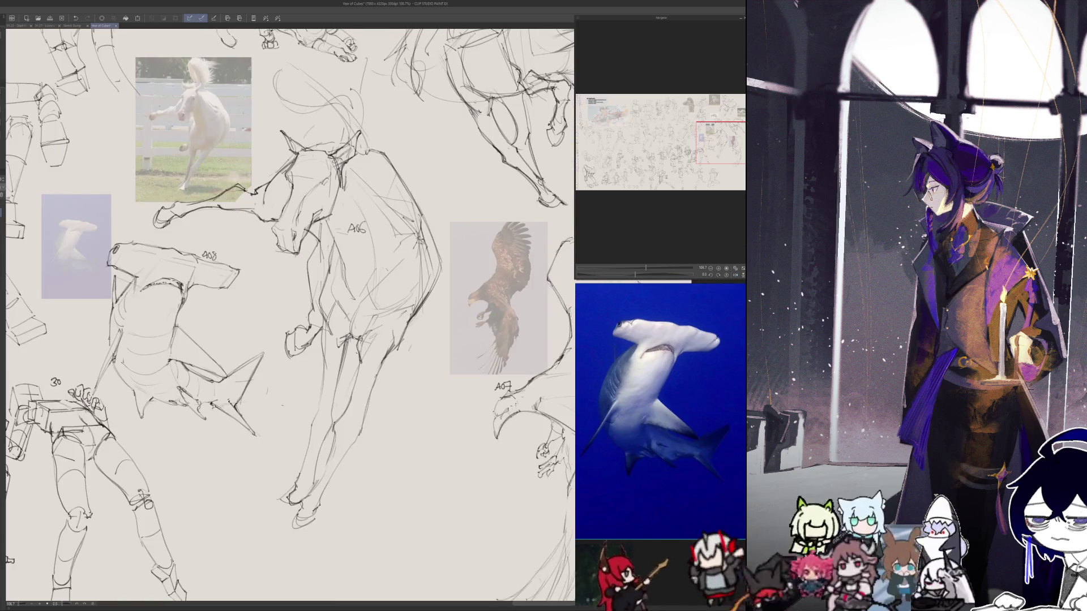
key("h")
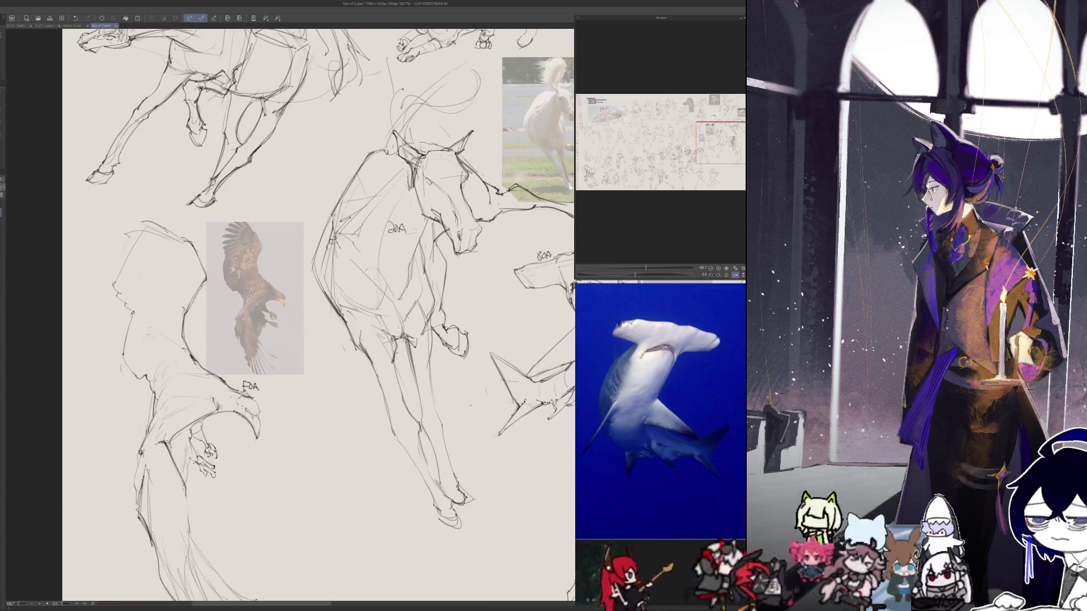
key("h")
left_click_drag(103, 524, 368, 513)
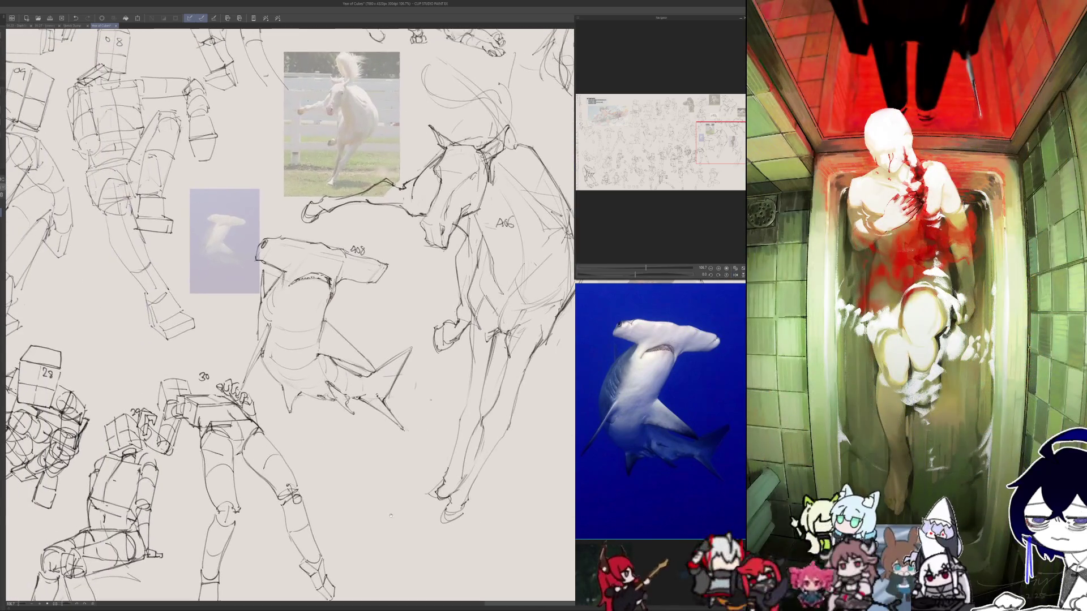
key("h")
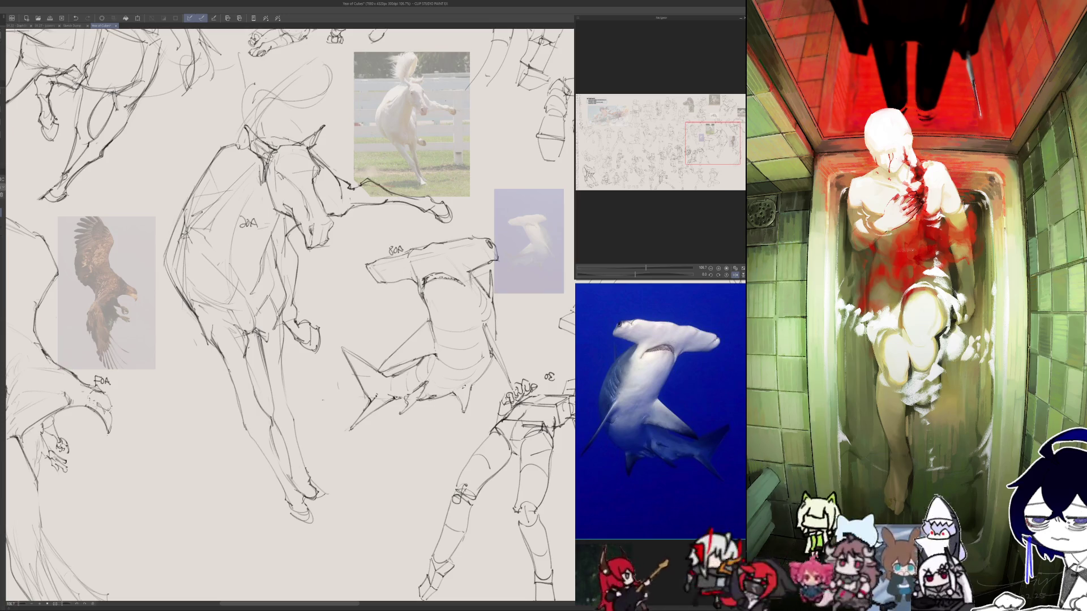
key("h")
key("h")
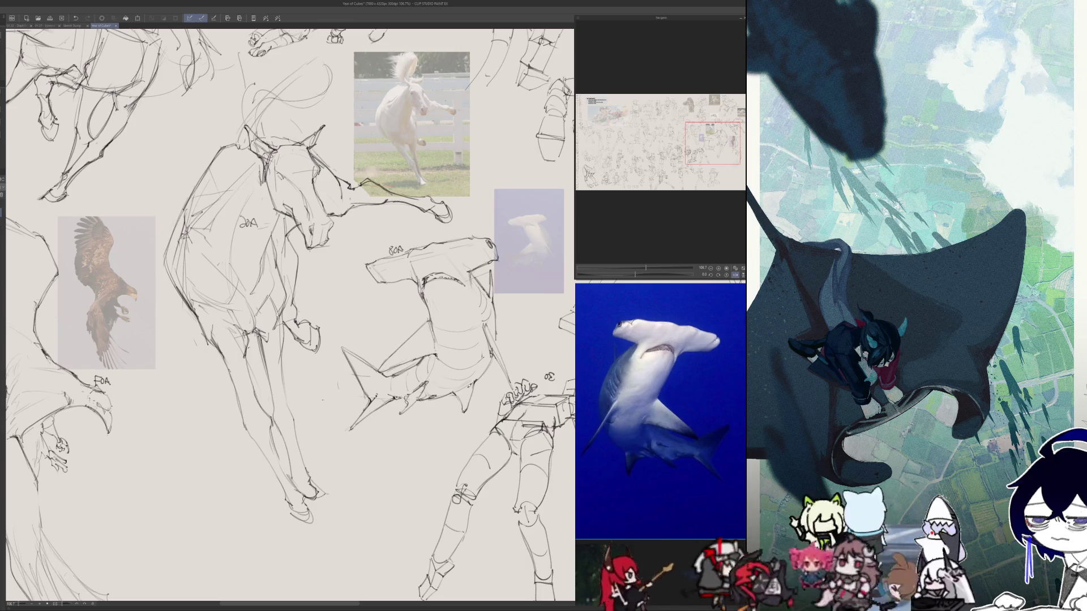
key("h")
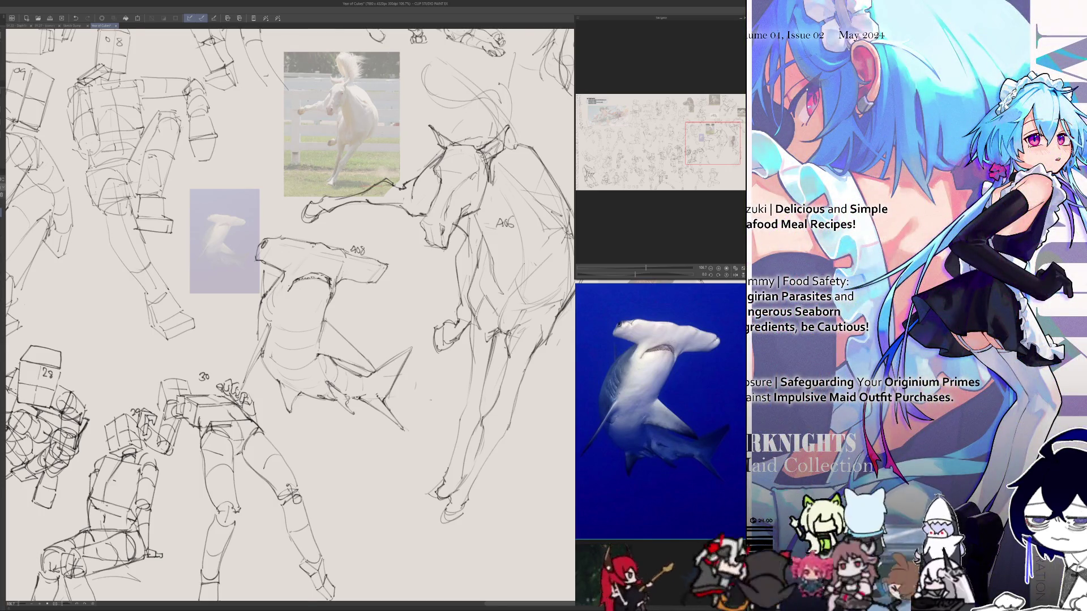
scroll(289, 271, "up", 2)
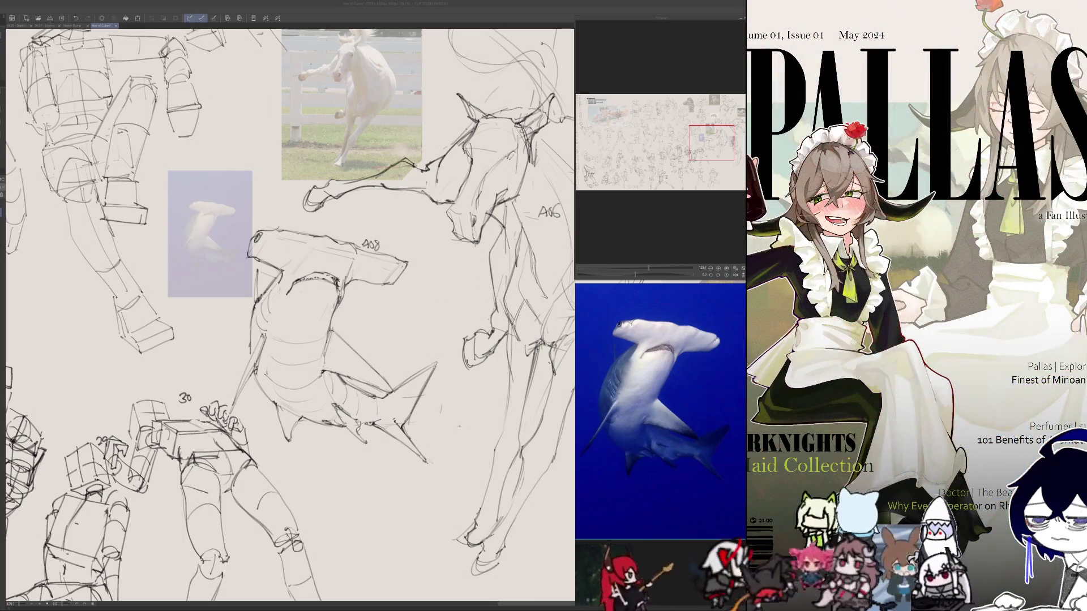
left_click(244, 346)
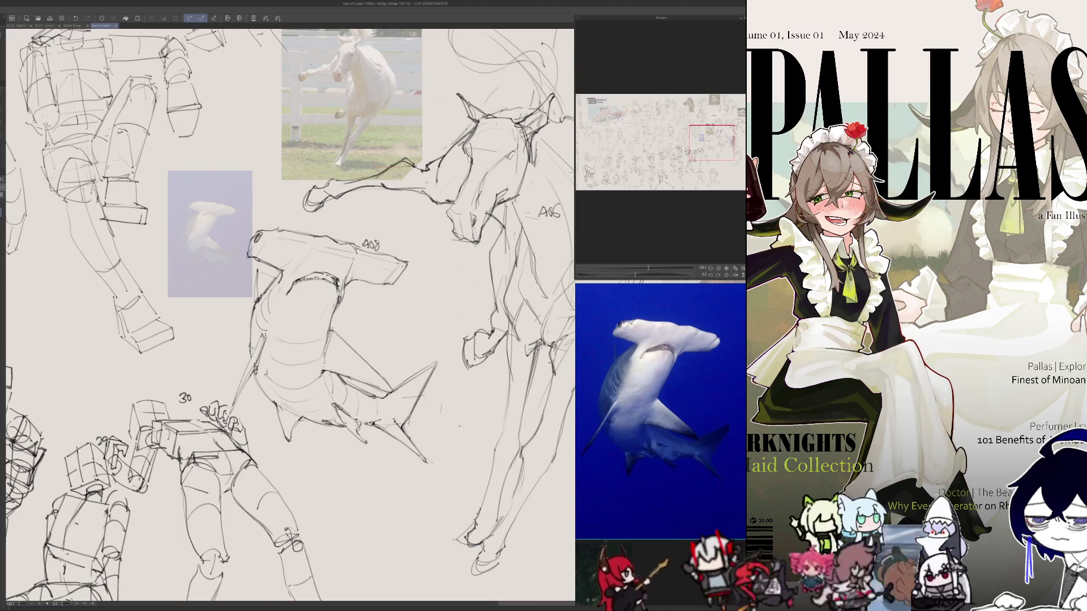